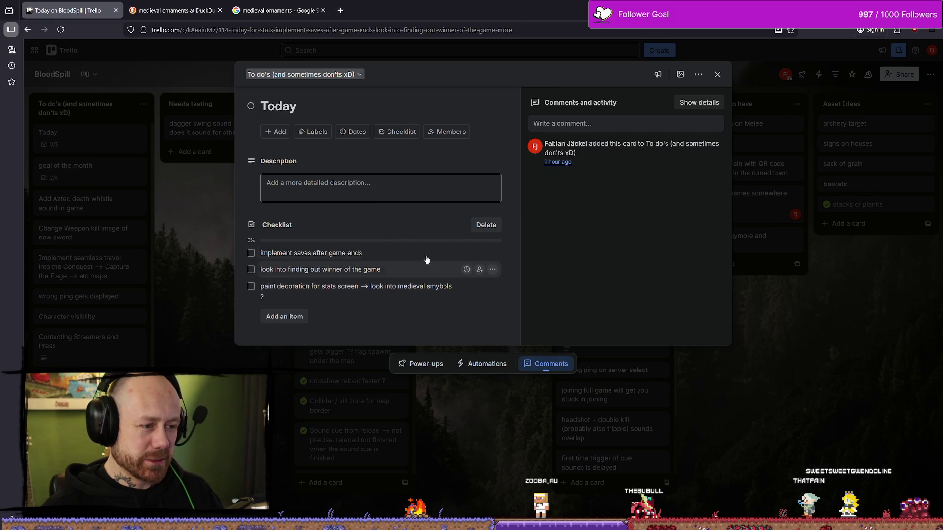
- Browse the 'medieval ornaments' image results, preview the Noble Medieval Ornament Set, then return to Unreal
click(191, 3)
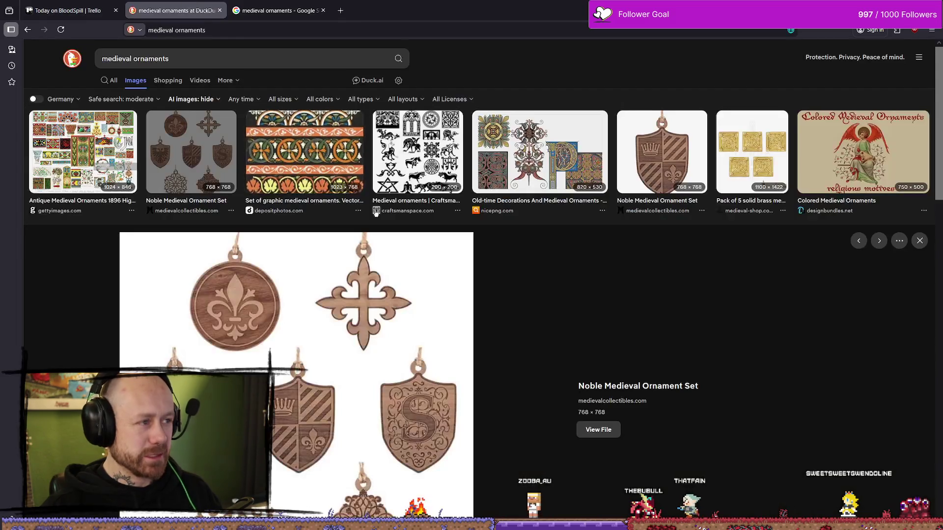
scroll(712, 227, down, 5)
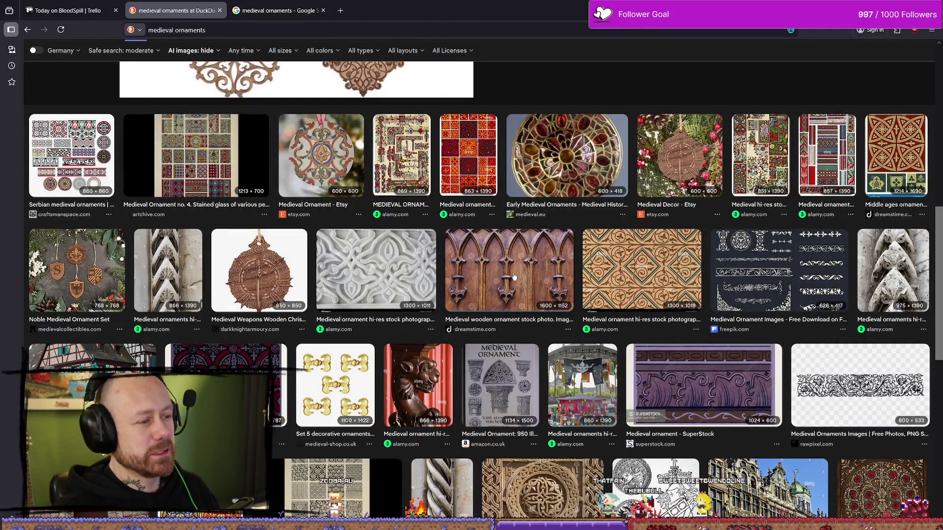
click(76, 270)
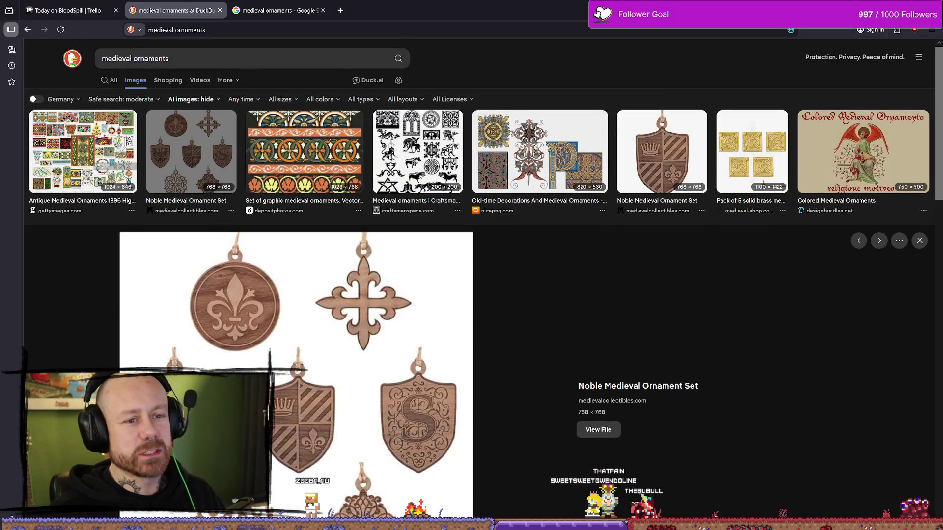
key(alt+Tab)
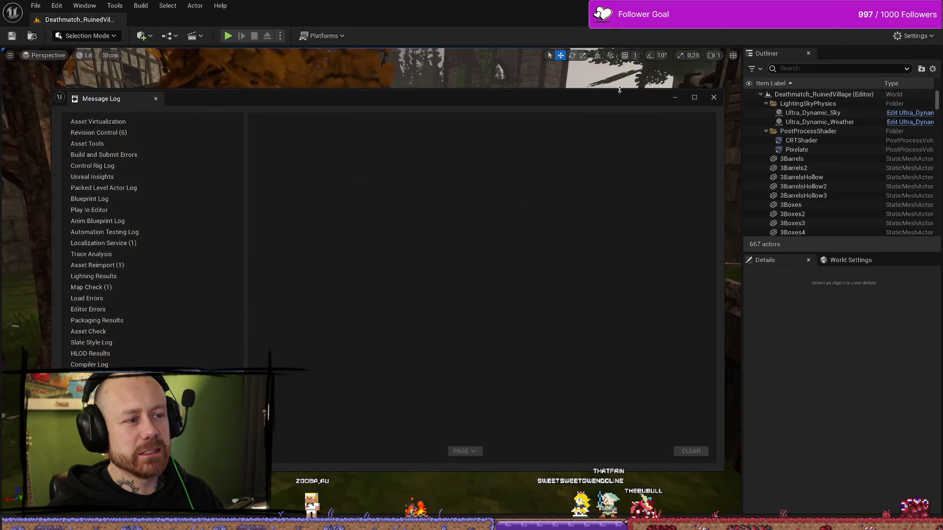
- Close the Message Log and start a Play-in-Editor session of the level
click(674, 98)
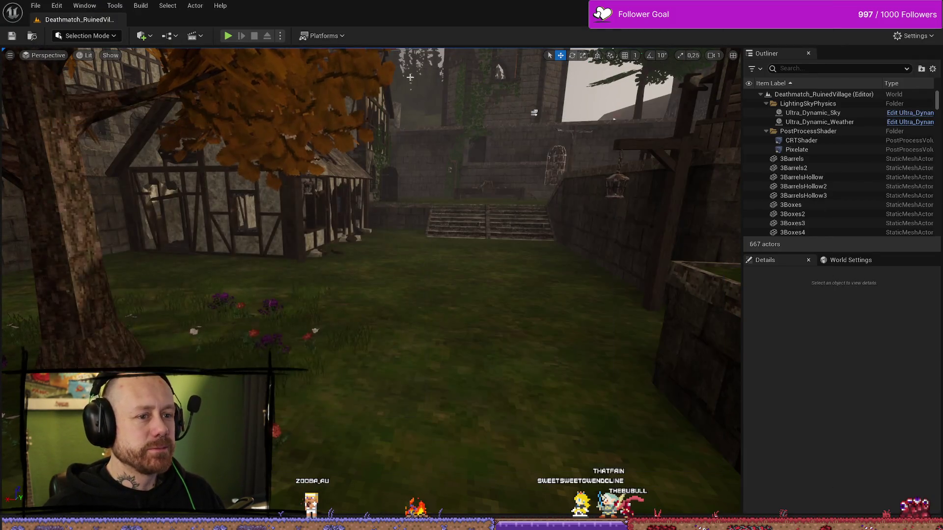
click(227, 36)
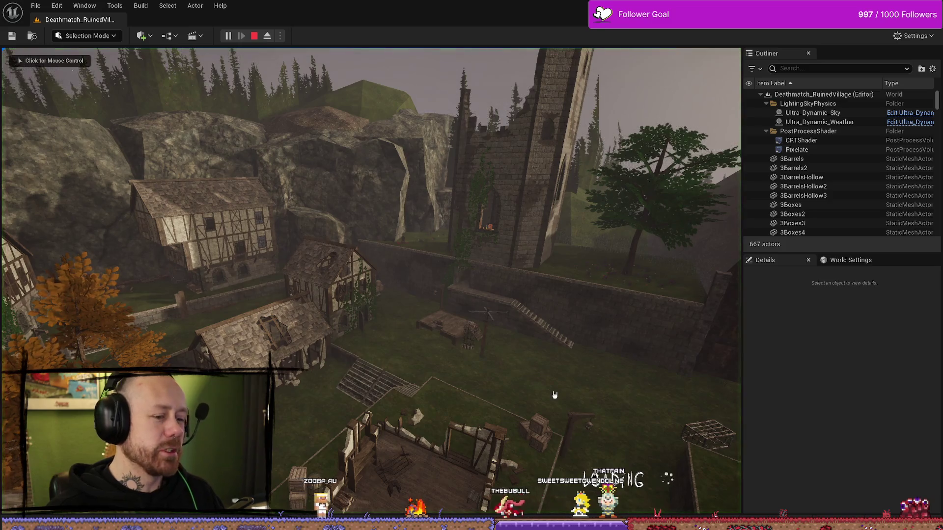
click(511, 337)
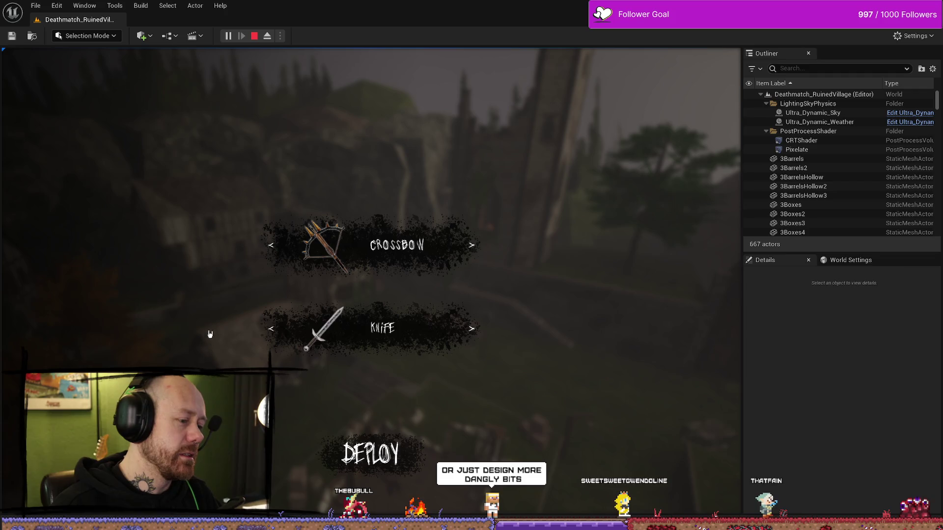
- Quit the match from the pause menu, check kills and deaths on the Stats screen, then stop the session
key(Escape)
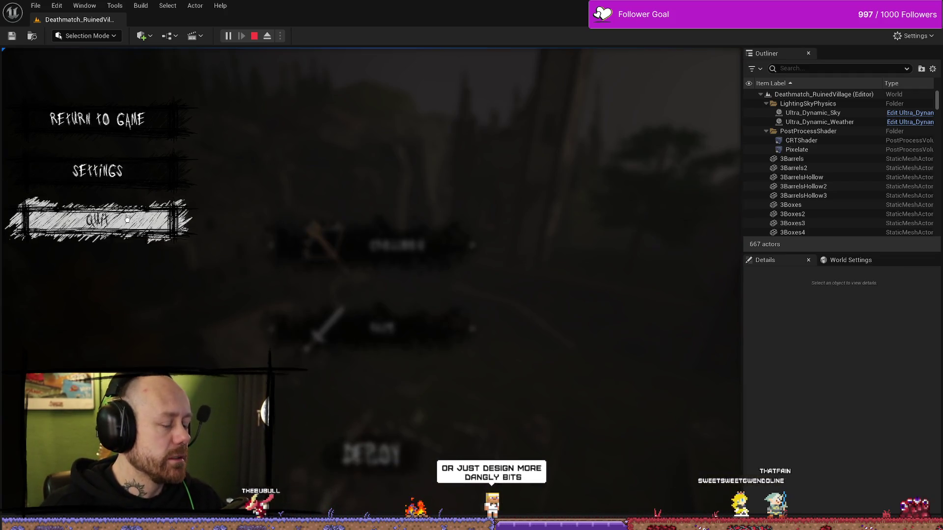
click(127, 219)
click(280, 330)
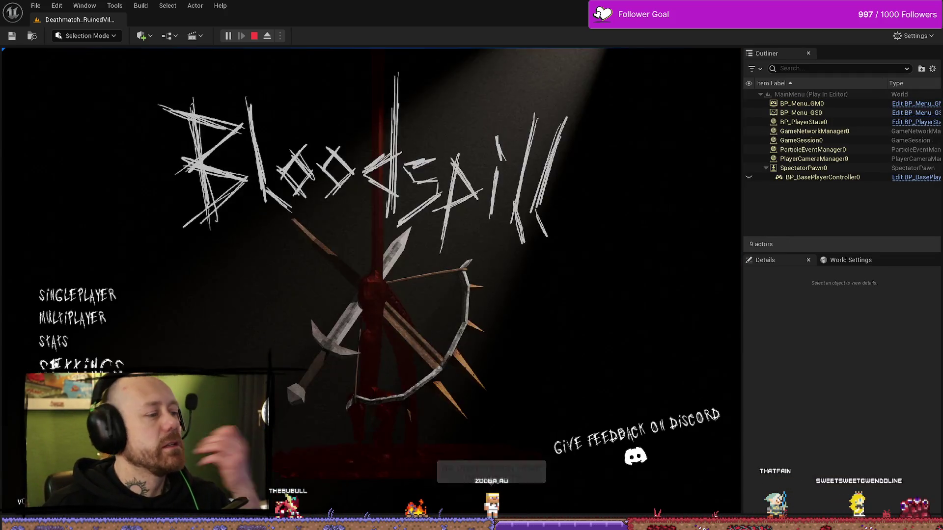
click(53, 341)
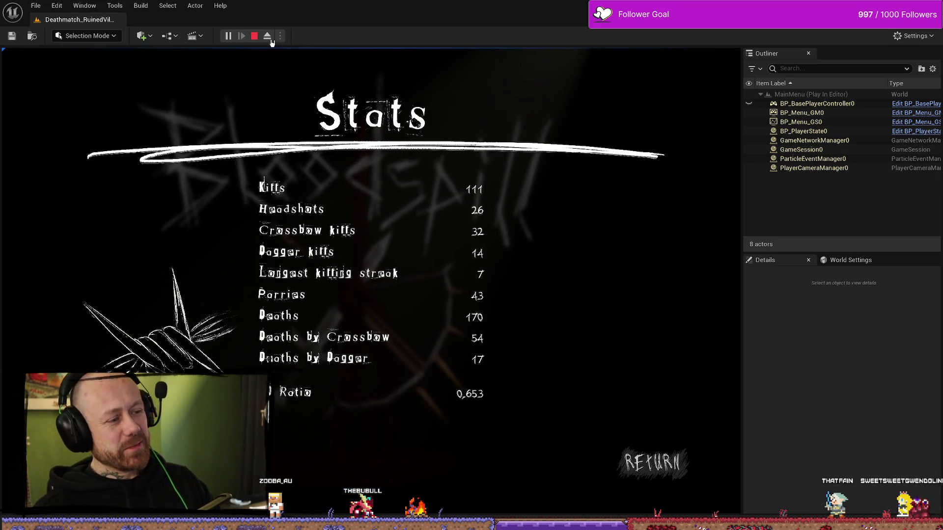
key(Escape)
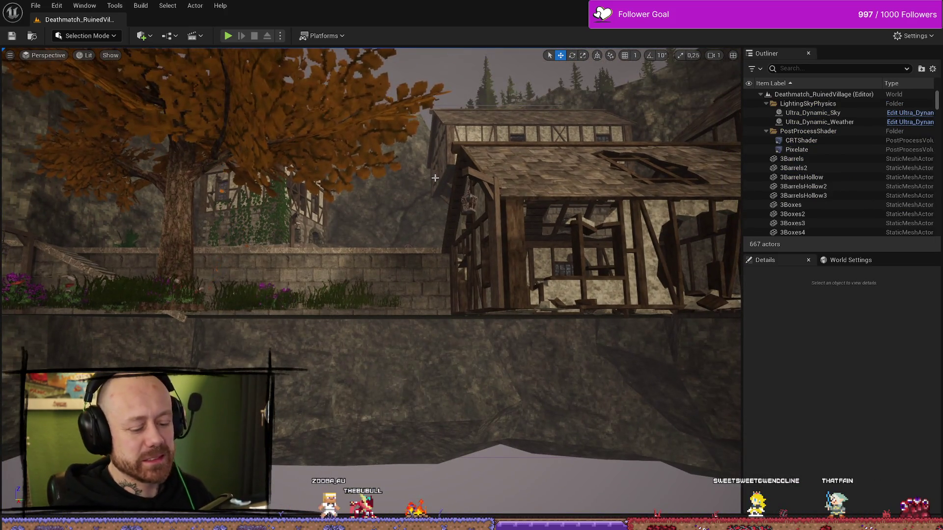
- Switch to the immersive viewport, start playing with Alt+P and deploy into the match
key(F11)
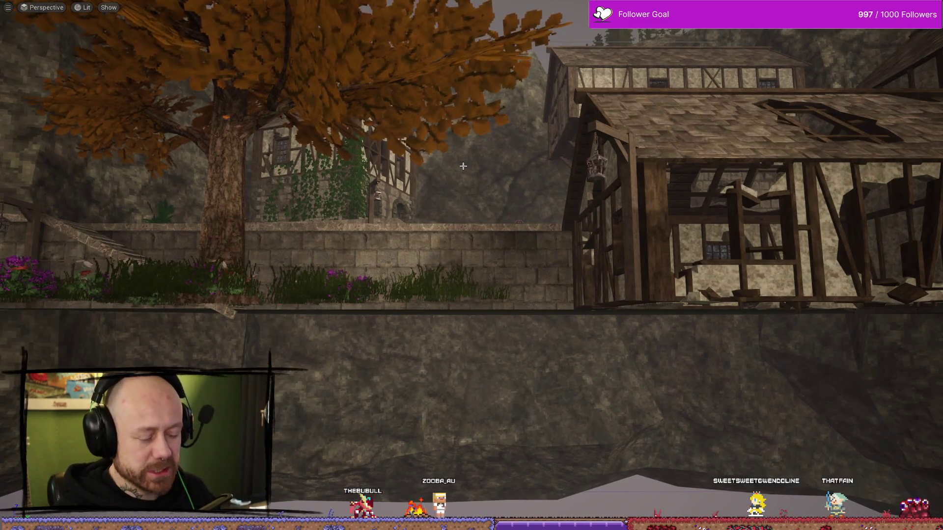
key(alt+p)
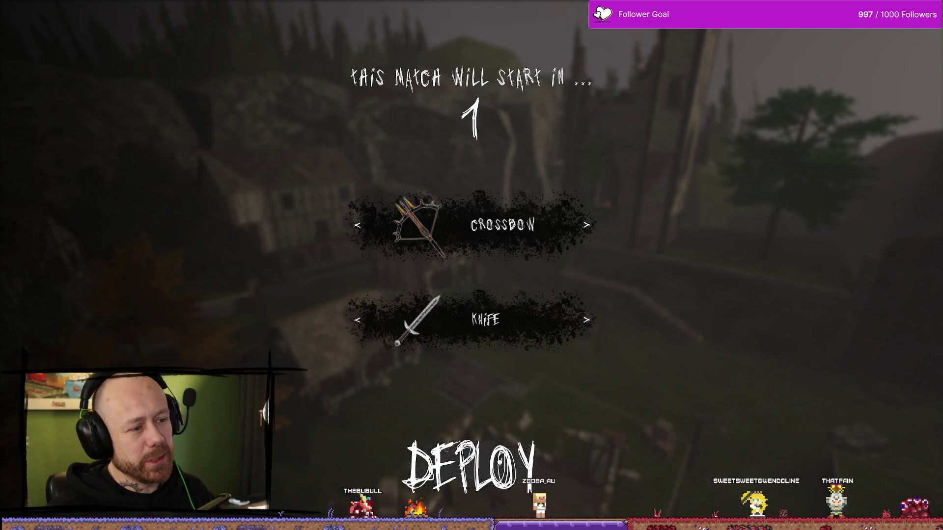
click(488, 439)
- Quit the match, review the Stats screen totals and go back to the main menu
key(Escape)
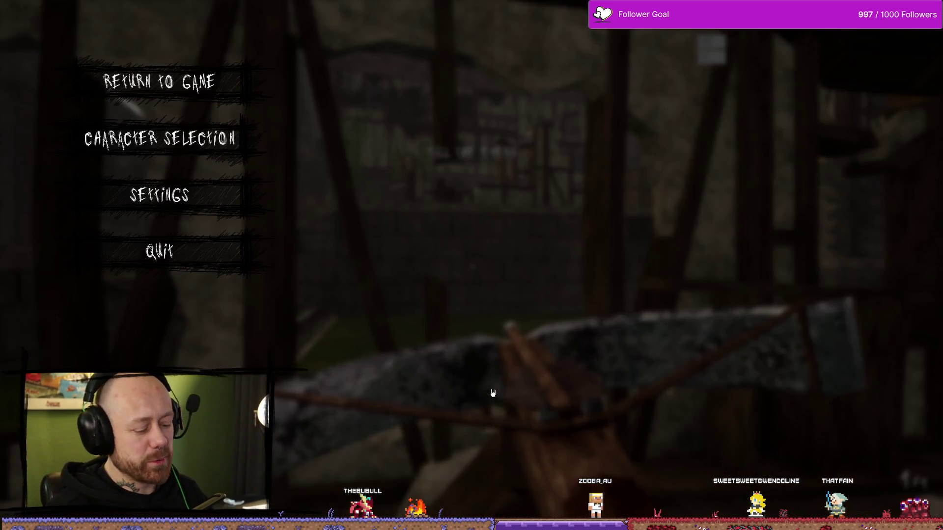
click(160, 253)
click(368, 322)
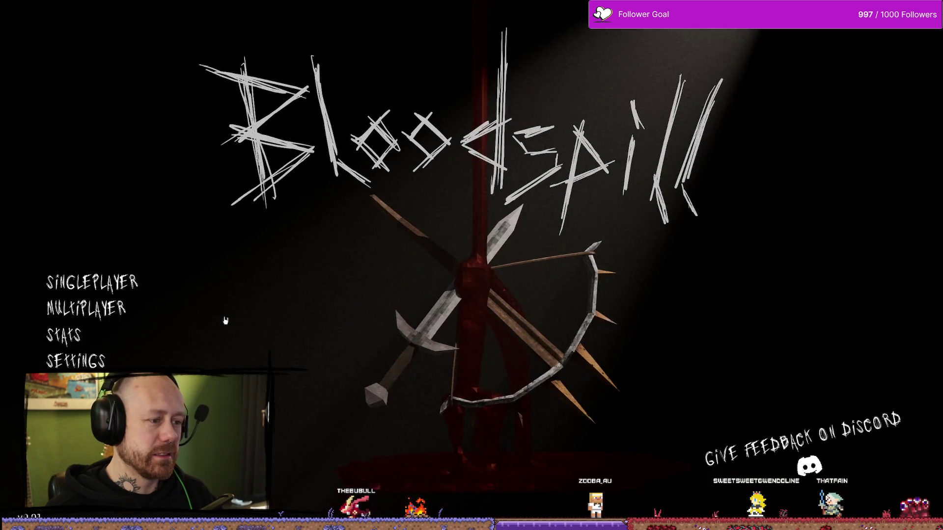
click(71, 381)
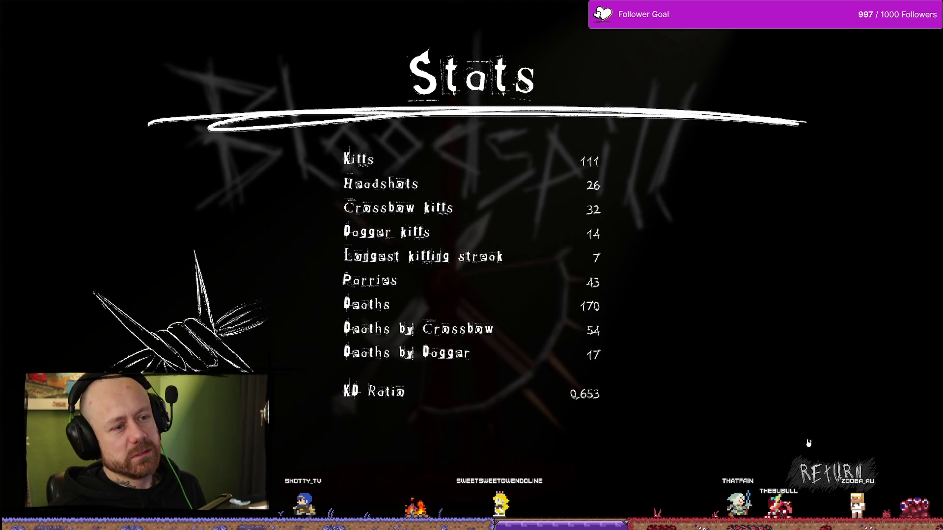
key(Escape)
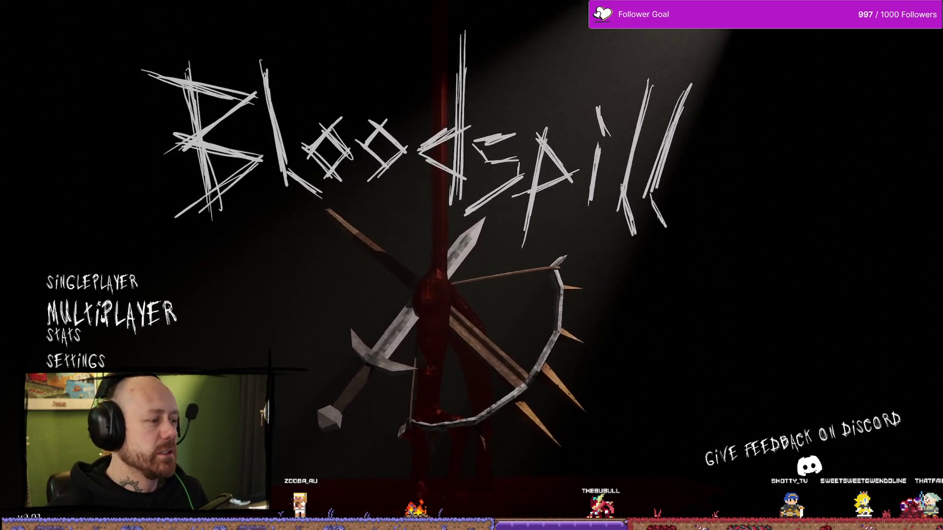
- Start a singleplayer Ruined Village Deathmatch with 3 bots, then end it and leave immersive mode
click(120, 288)
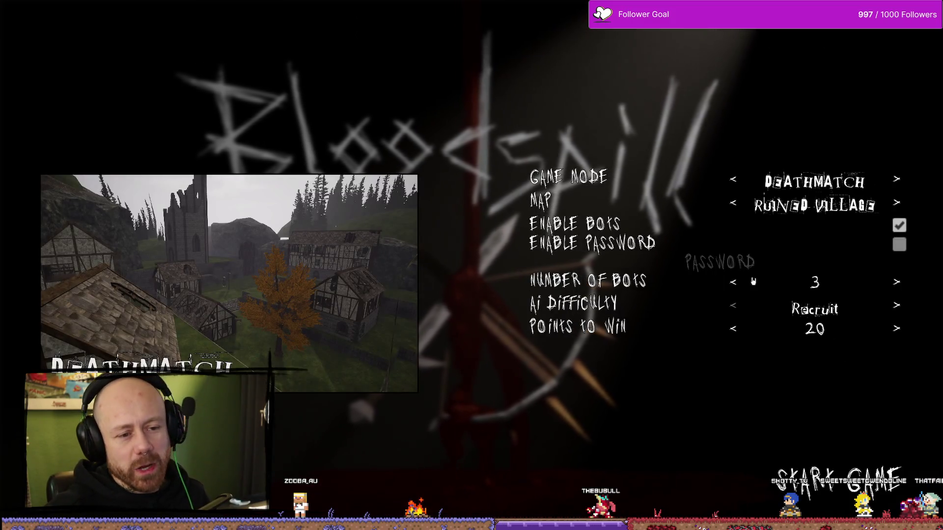
click(861, 476)
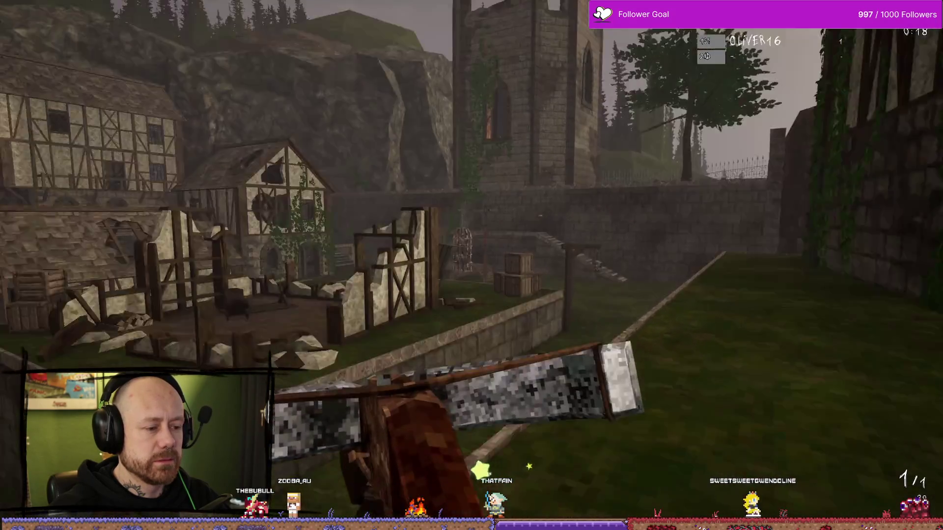
key(w)
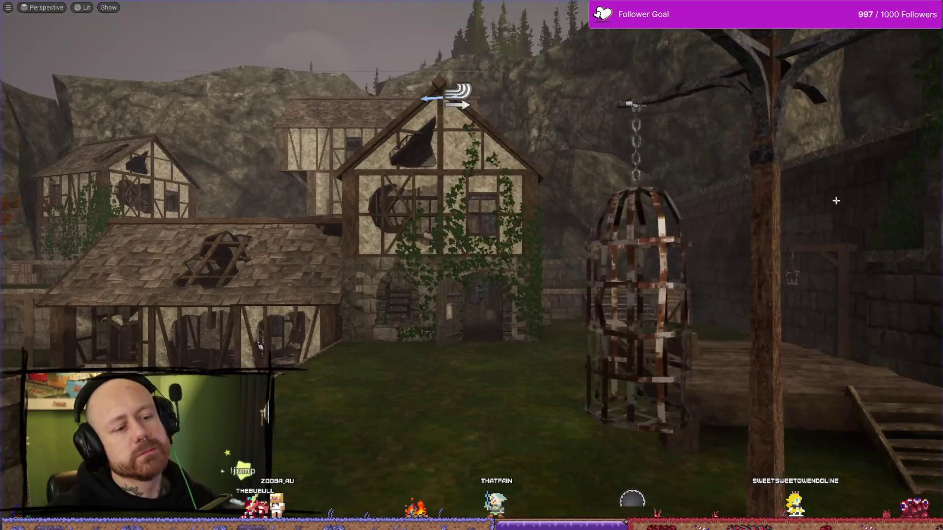
key(F11)
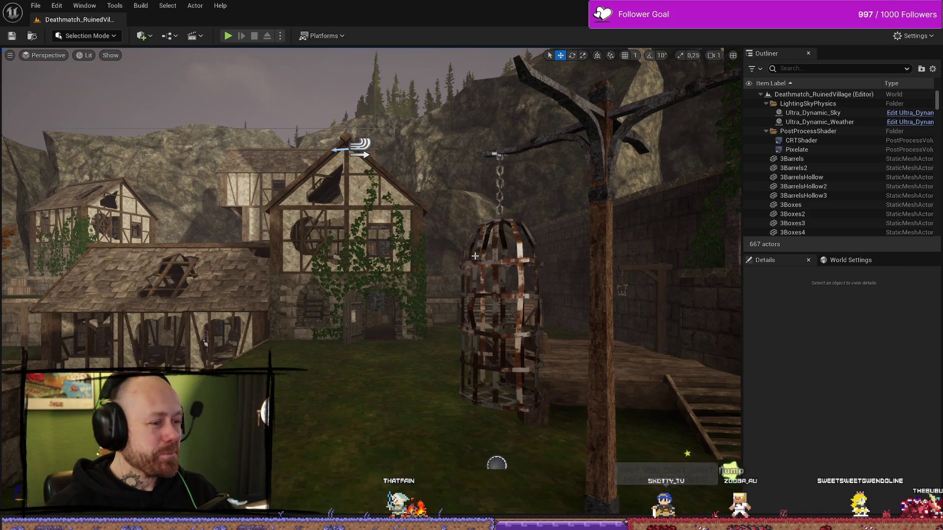
- Select the hanging CageBP, focus on it, and fly the camera around it from several angles
click(498, 231)
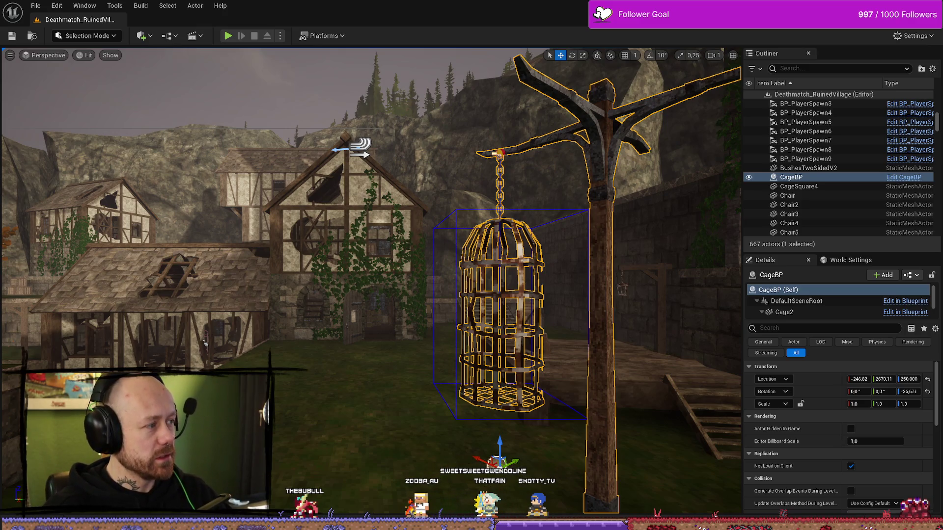
drag(206, 343, 592, 376)
key(f)
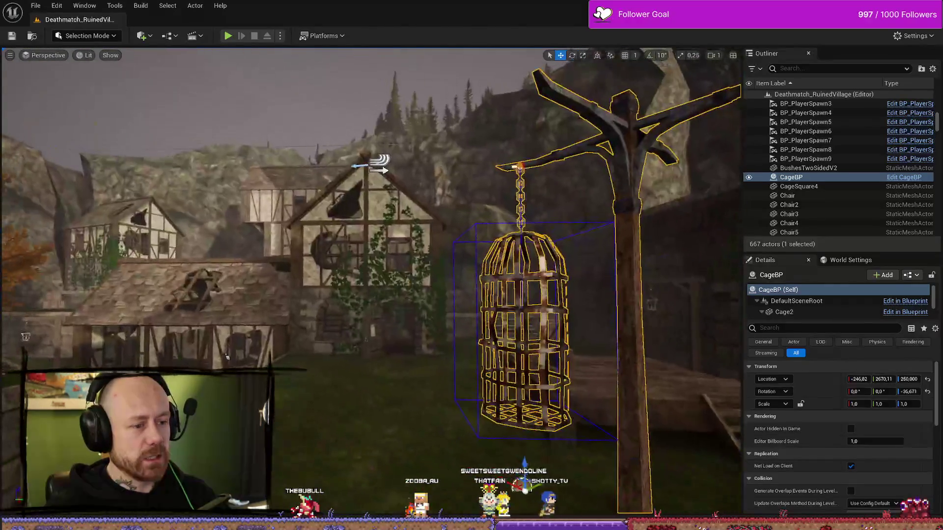
mouse_move(378, 169)
mouse_down()
mouse_move(467, 206)
mouse_move(688, 472)
mouse_up()
mouse_move(609, 231)
mouse_down()
mouse_move(619, 238)
mouse_move(643, 222)
mouse_move(422, 132)
mouse_up()
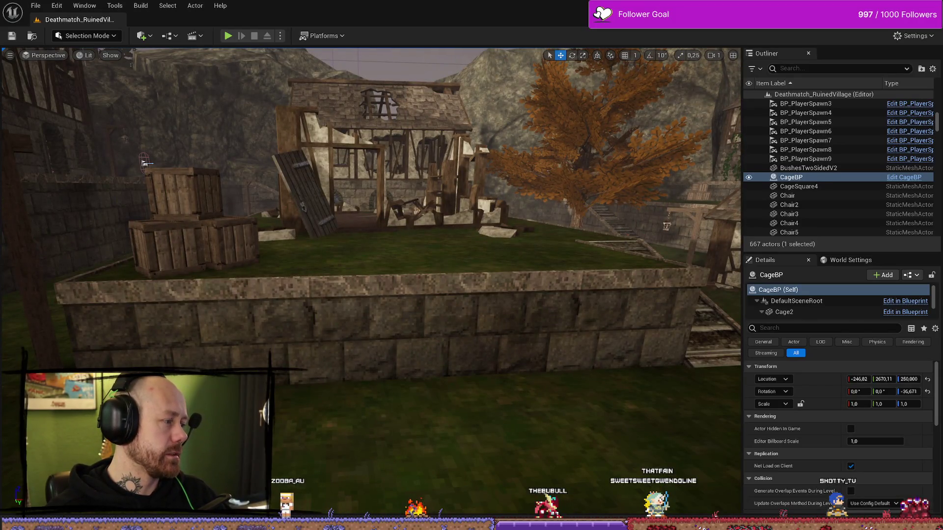
drag(421, 133, 410, 262)
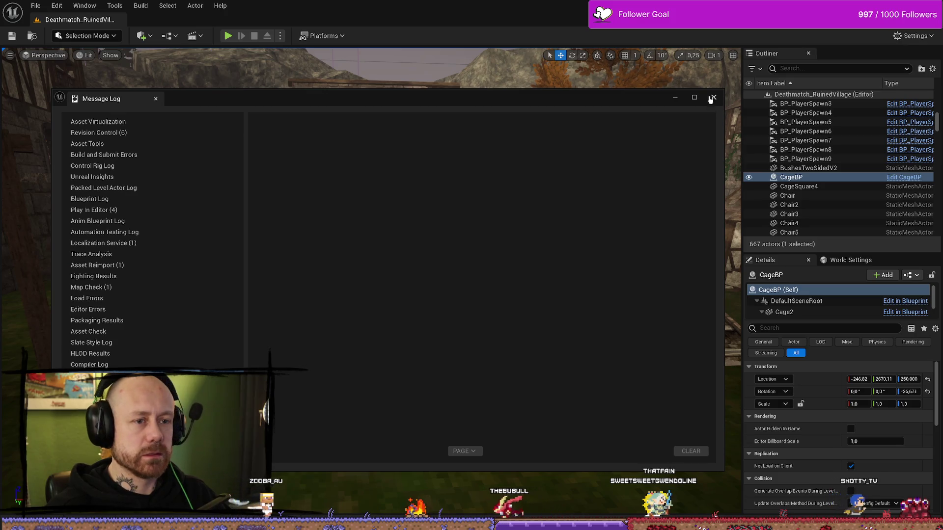
- Close the Message Log, check Fork's latest commits, then show Unreal's Content/MyStuff/UI textures in the Content Browser
click(714, 97)
key(alt+Tab)
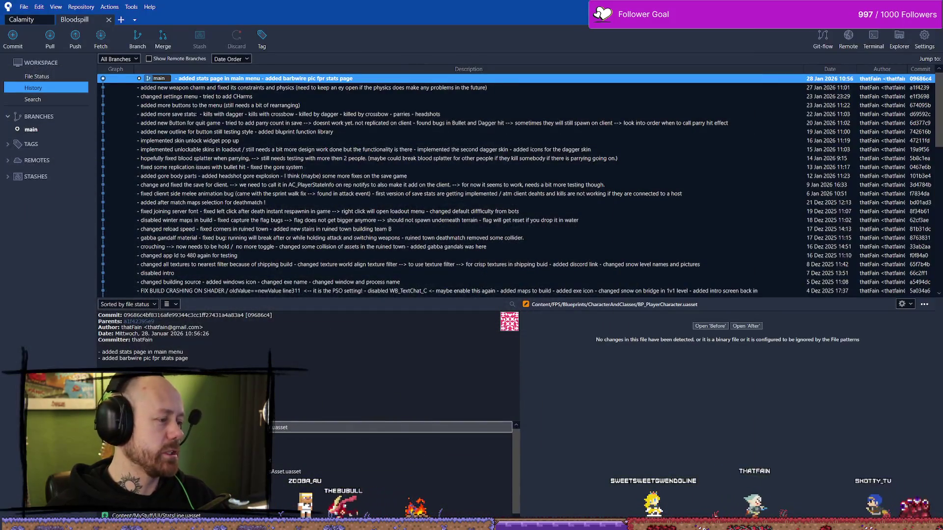
key(alt+Tab)
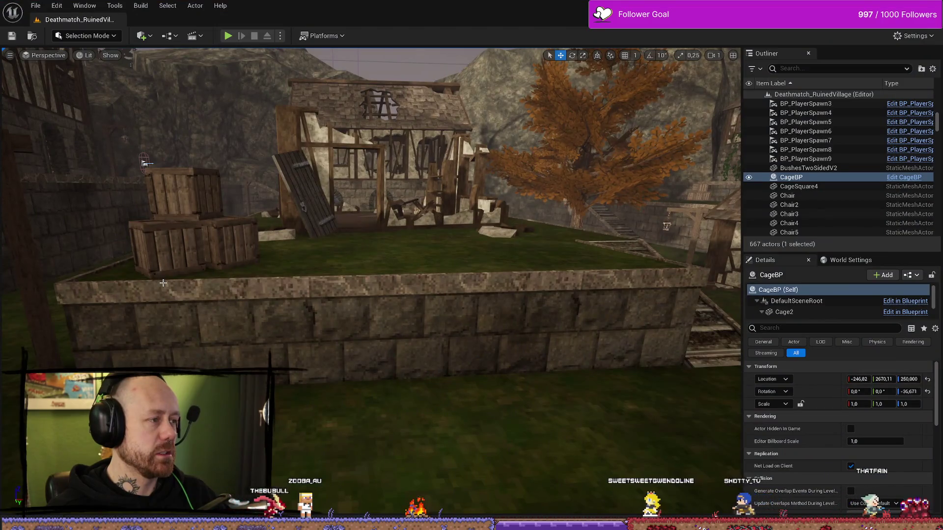
key(alt+Tab)
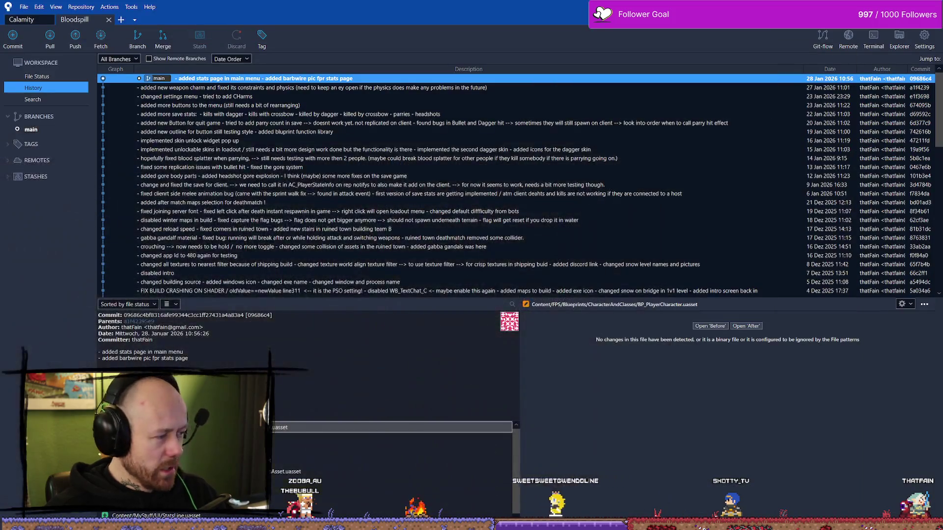
key(alt+Tab)
key(ctrl+space)
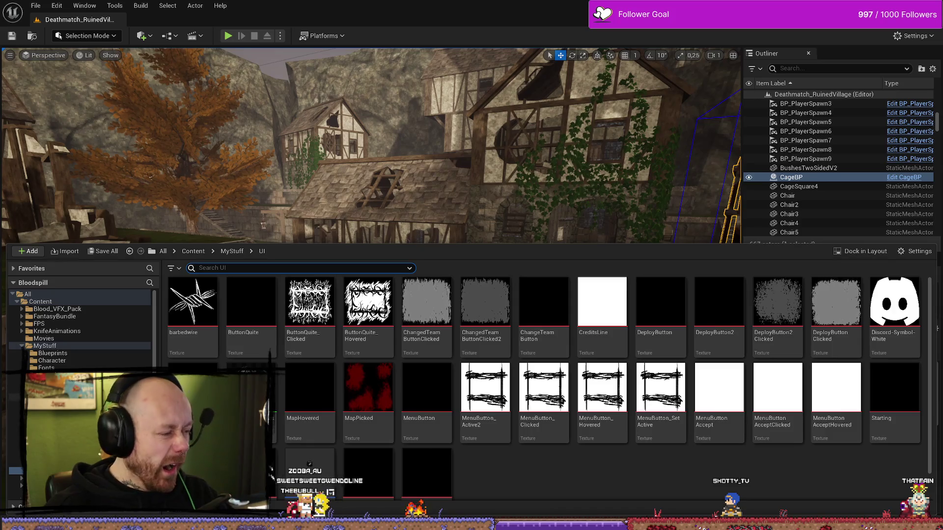
- Search all of Content for 'playerstat' and open the AC_PlayerStateInfo blueprint
click(21, 347)
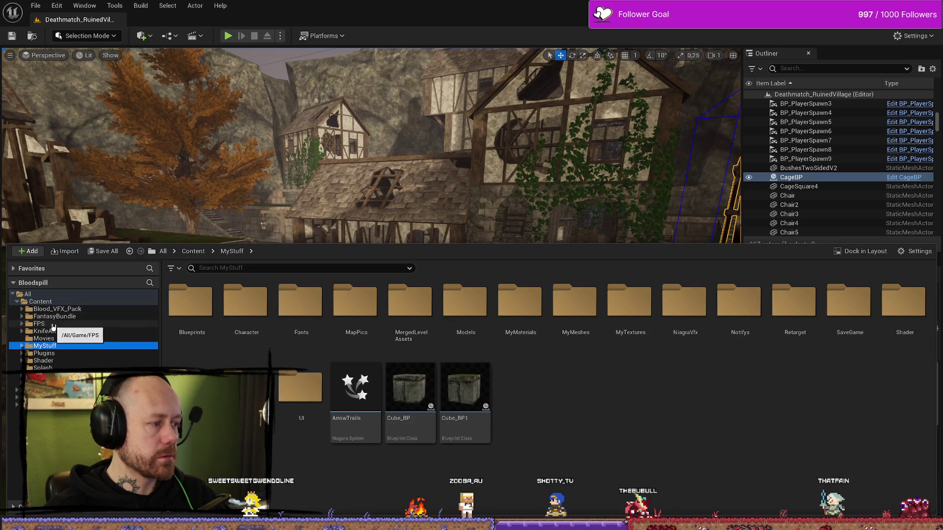
click(234, 267)
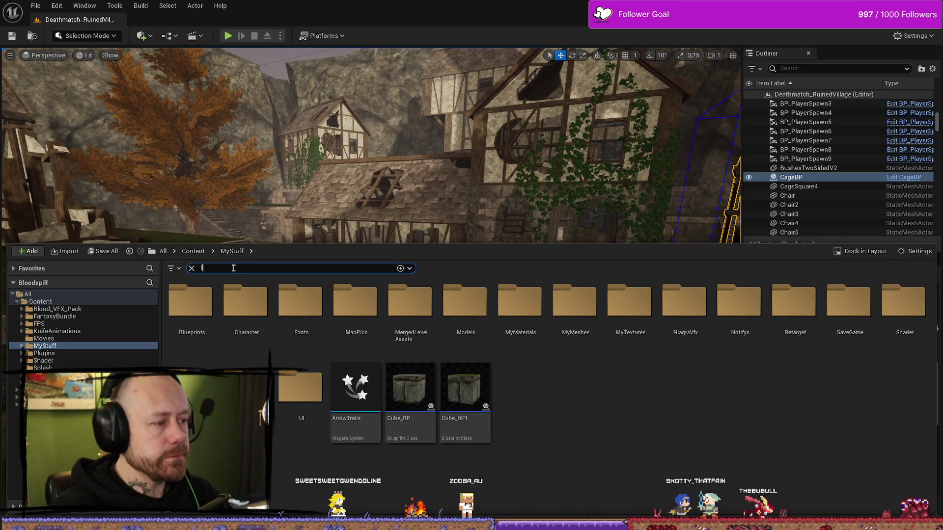
text(info)
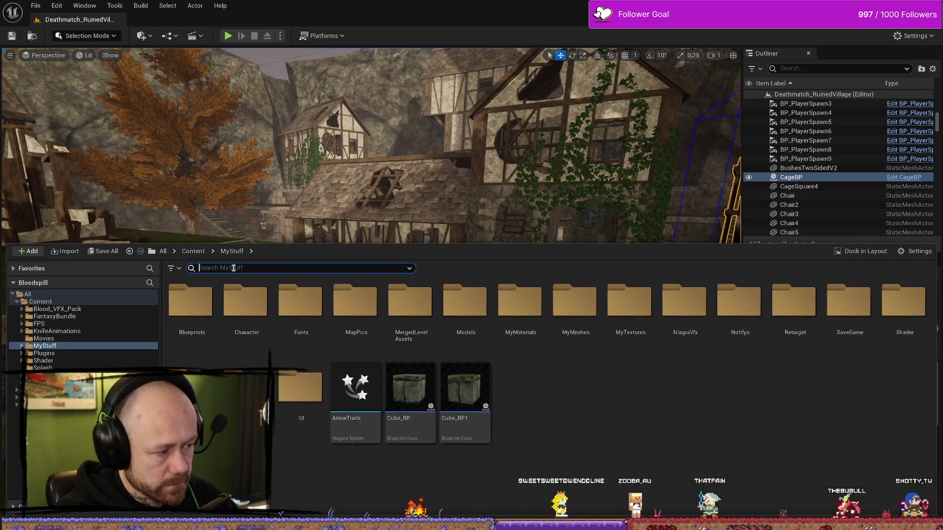
click(93, 301)
click(229, 269)
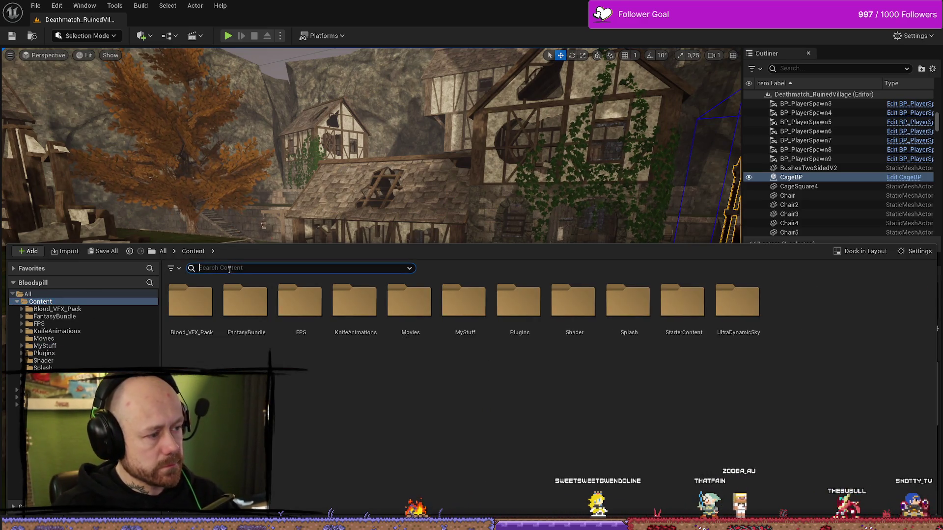
text(playerstat)
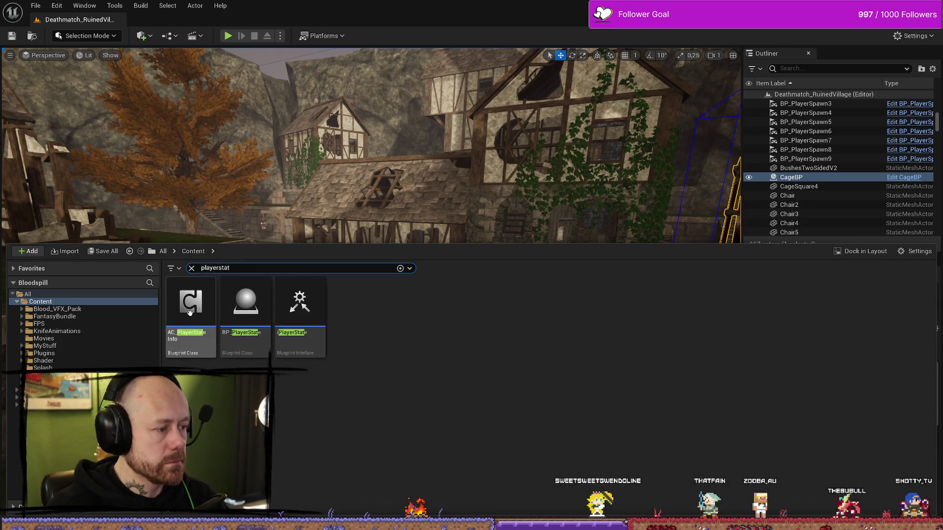
double_click(191, 317)
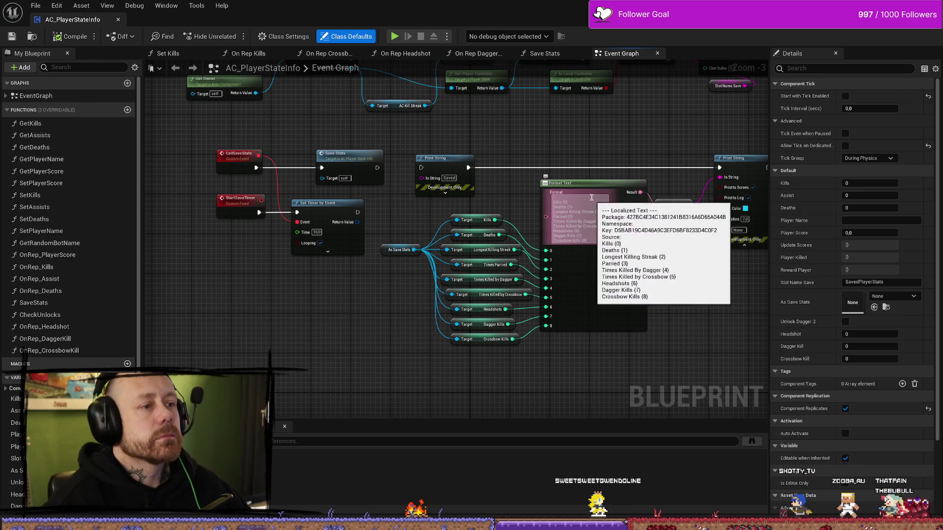
- Survey the Event Graph's Cast, SET, Branch and Load Game from Slot nodes
drag(585, 151, 584, 154)
scroll(585, 153, down, 1)
scroll(588, 212, up, 2)
mouse_move(588, 212)
mouse_down()
mouse_move(568, 259)
mouse_move(553, 269)
mouse_up()
scroll(553, 269, down, 1)
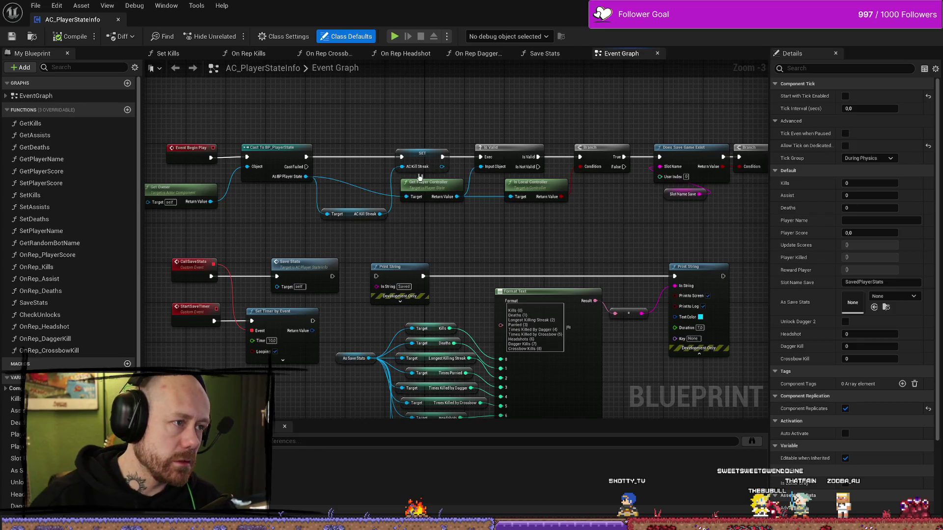
drag(691, 182, 465, 183)
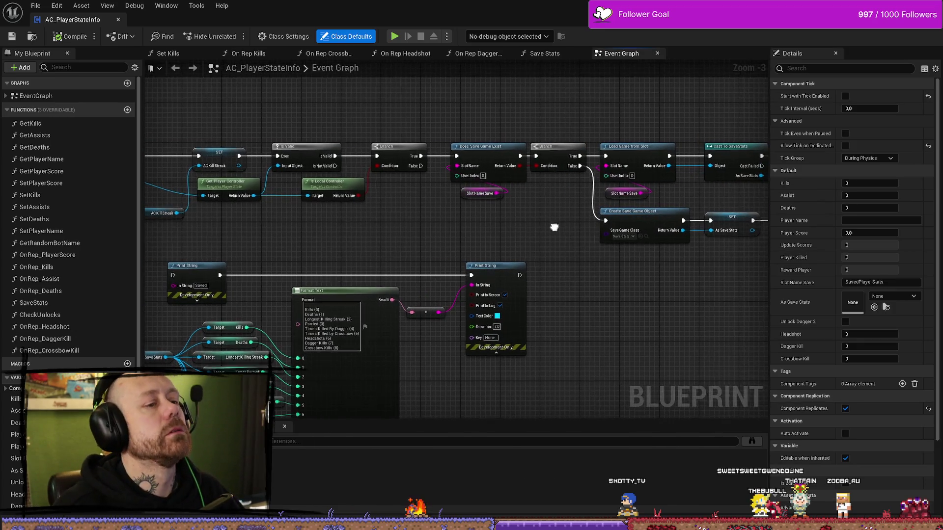
drag(534, 210, 463, 209)
- Open the SaveStats function and search all blueprints for references to Save Game to Slot
double_click(84, 303)
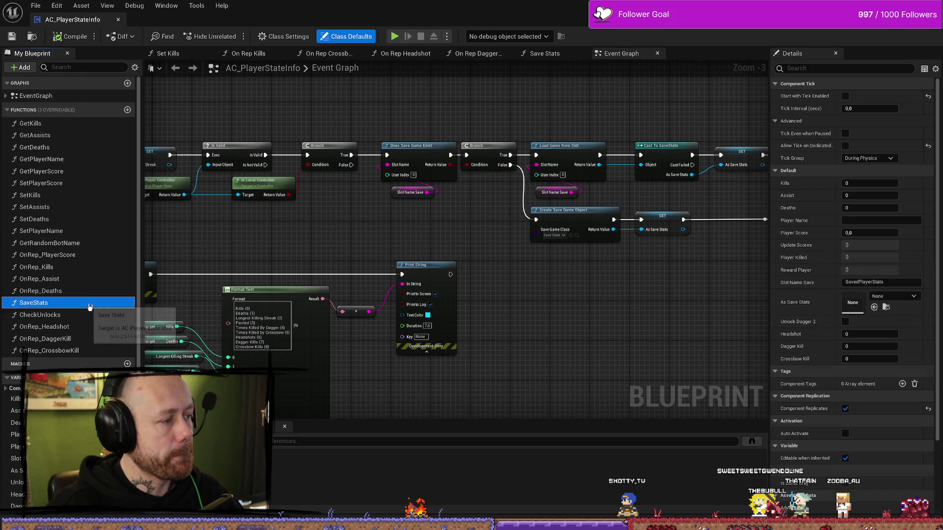
drag(422, 308, 474, 308)
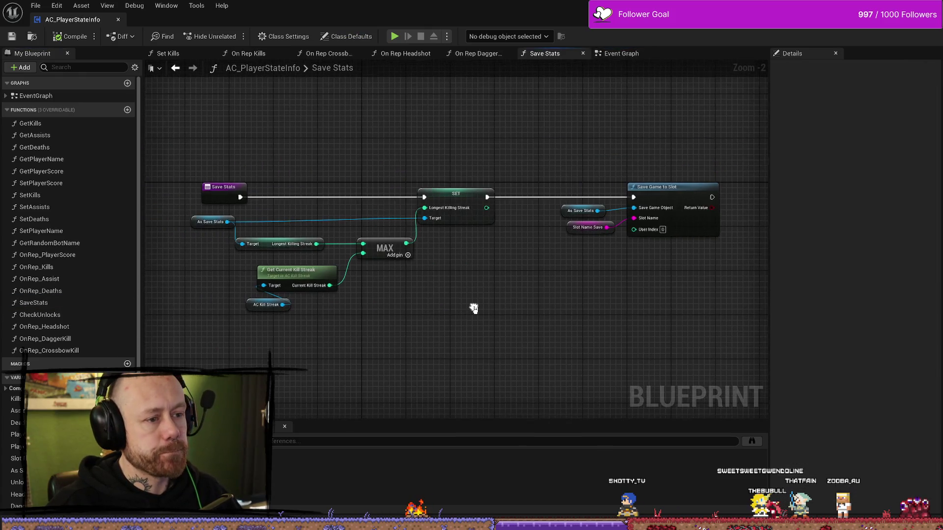
right_click(667, 190)
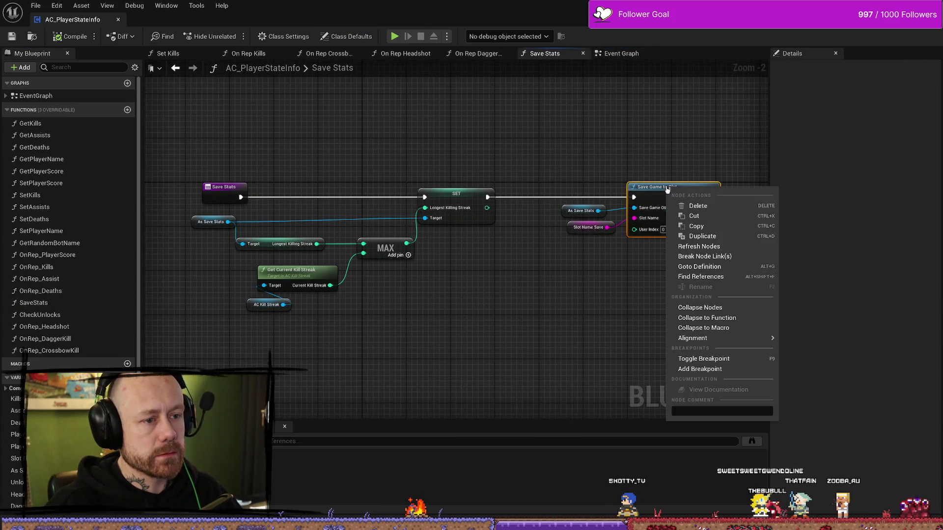
click(718, 282)
click(752, 441)
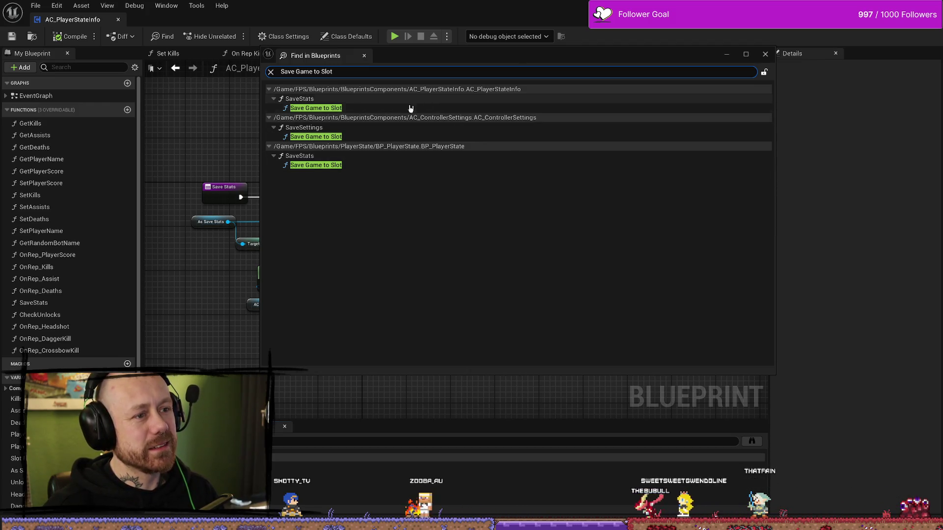
- Open BP_PlayerState's Save Stats result and view its SET and Save Game to Slot nodes
double_click(353, 166)
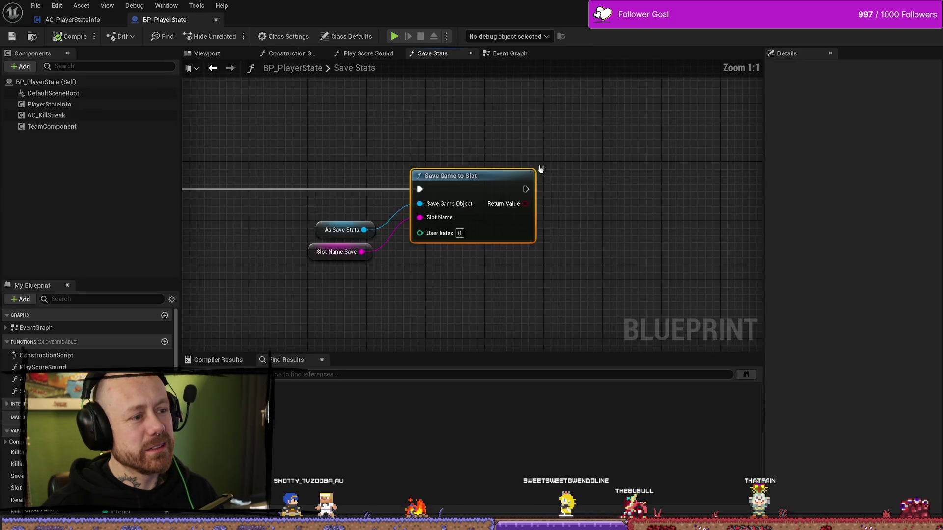
scroll(379, 150, down, 6)
scroll(379, 150, up, 6)
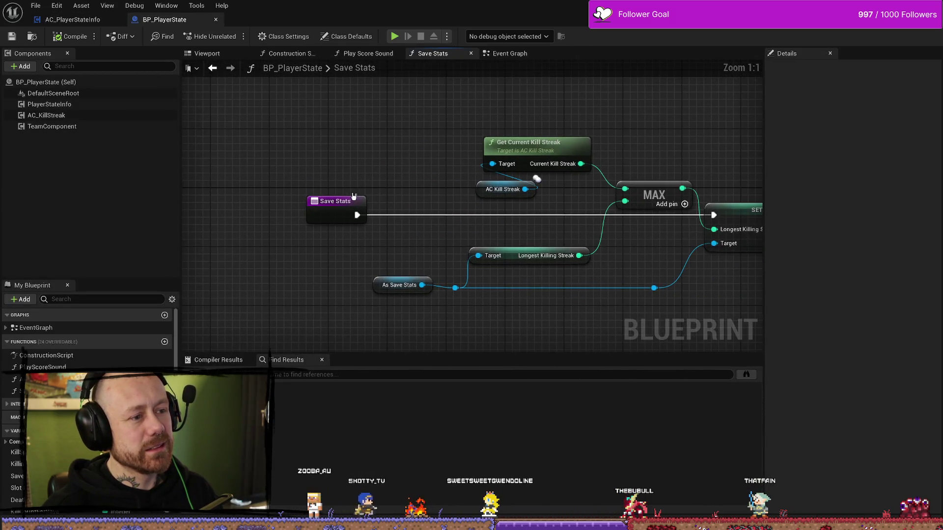
click(334, 204)
mouse_move(377, 230)
mouse_down()
mouse_move(421, 161)
mouse_move(437, 192)
mouse_up()
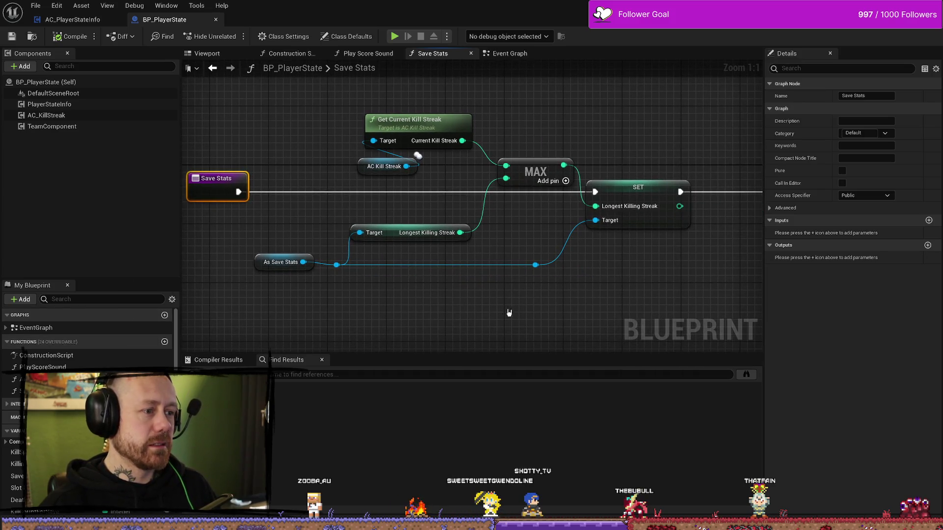
scroll(510, 313, down, 1)
mouse_move(499, 301)
mouse_down()
mouse_move(623, 276)
mouse_move(400, 280)
mouse_up()
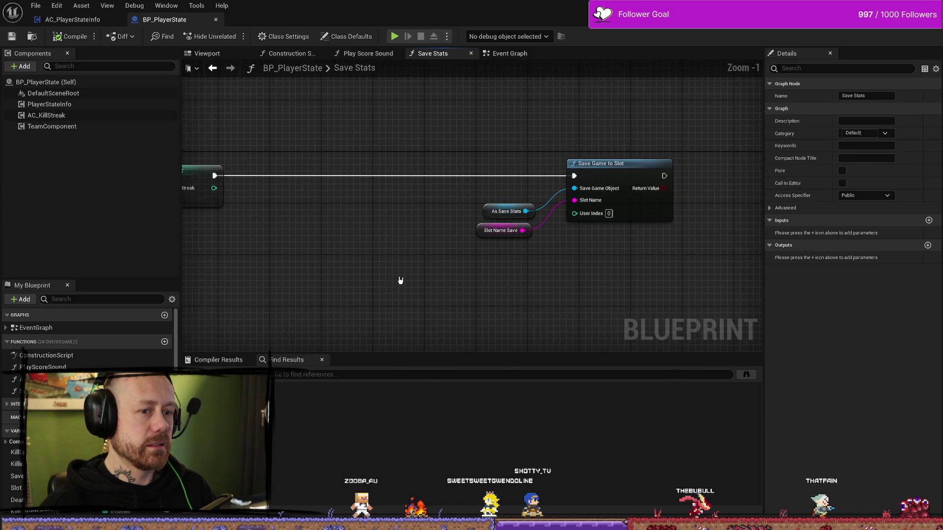
- Move the As Save Stats and Slot Name Save input nodes up slightly
drag(465, 190, 534, 238)
drag(487, 212, 487, 193)
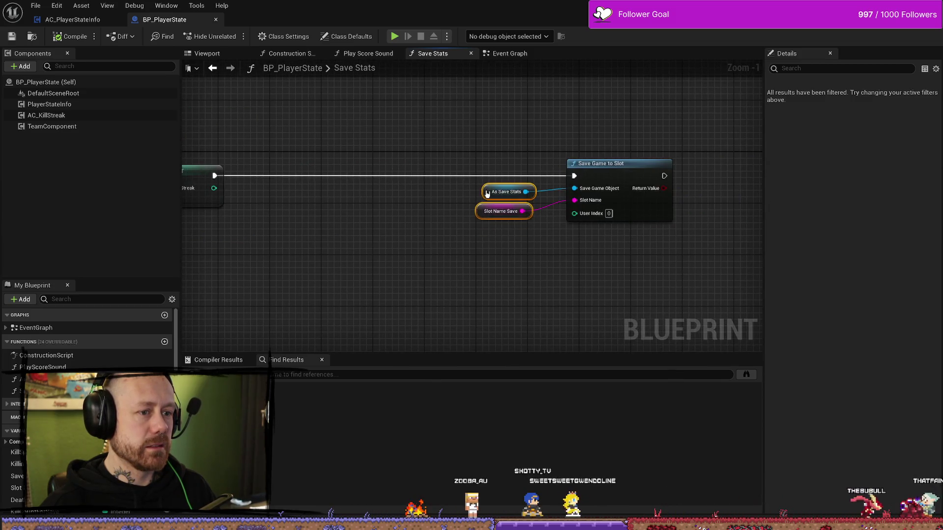
drag(425, 259, 699, 256)
scroll(450, 257, down, 2)
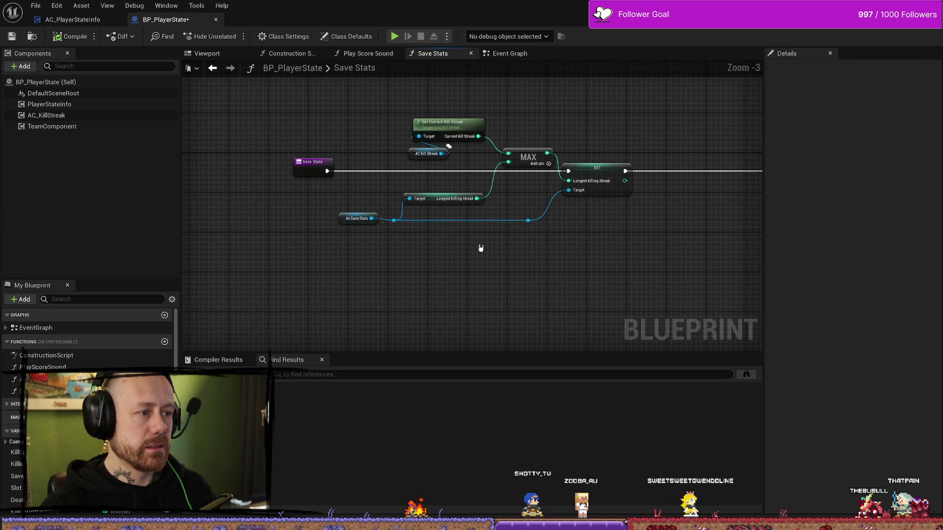
scroll(441, 245, up, 1)
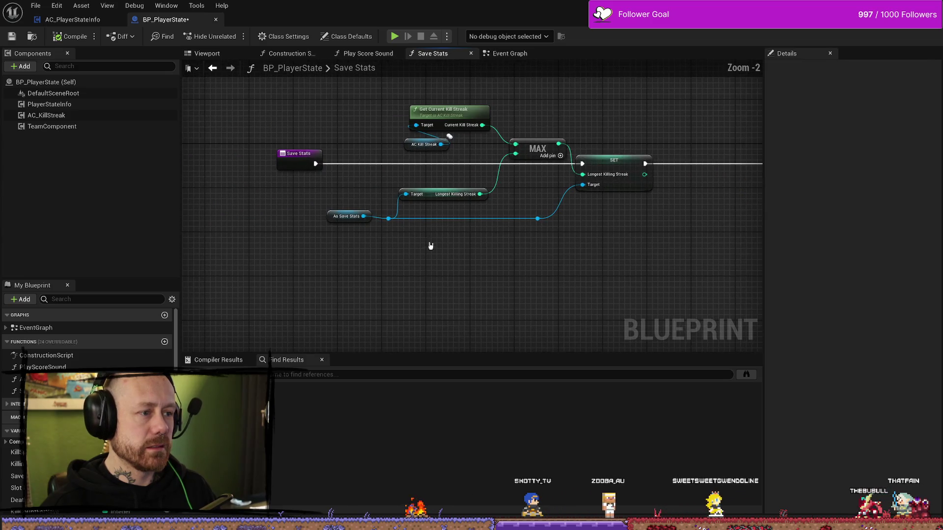
- Inspect BP_PlayerState's Event Graph and its large red comment block, then return to AC_PlayerStateInfo
click(510, 53)
scroll(440, 233, down, 5)
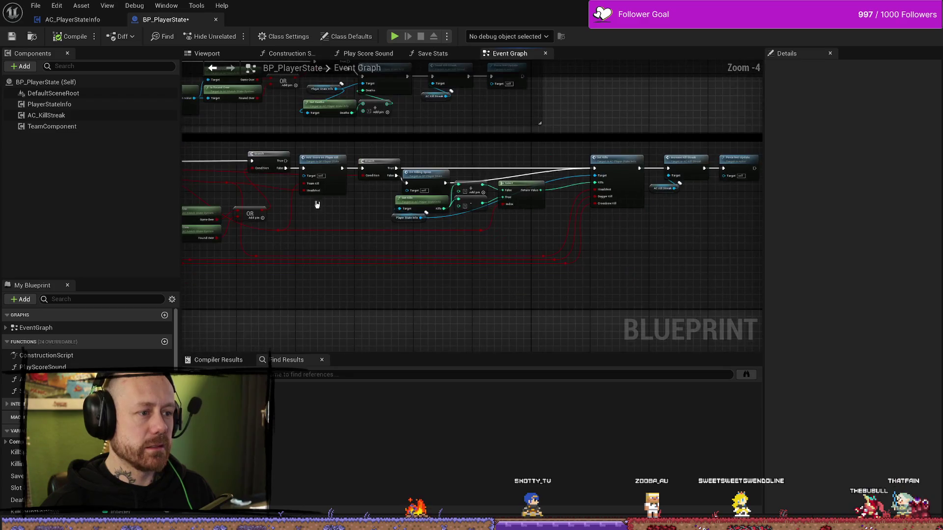
scroll(440, 232, down, 2)
drag(423, 136, 477, 211)
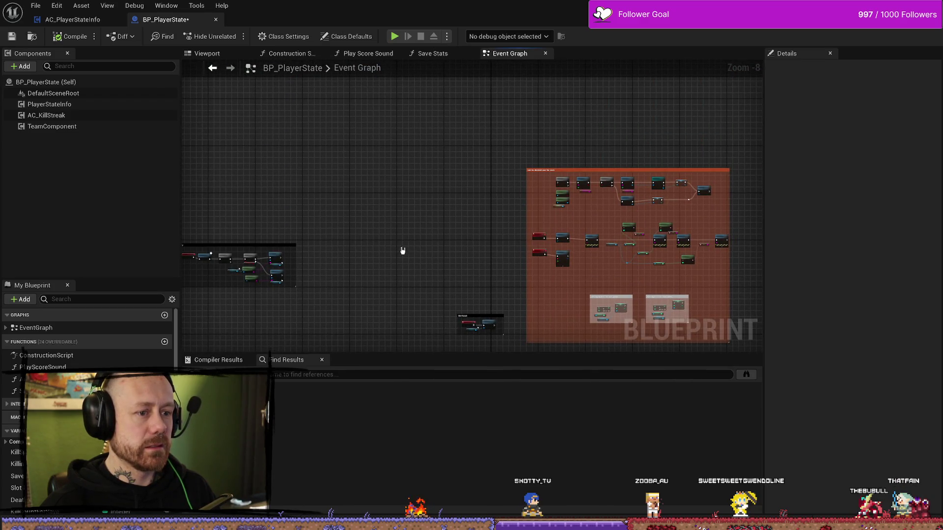
drag(402, 251, 589, 130)
scroll(311, 151, up, 3)
drag(311, 151, 329, 189)
scroll(399, 177, down, 3)
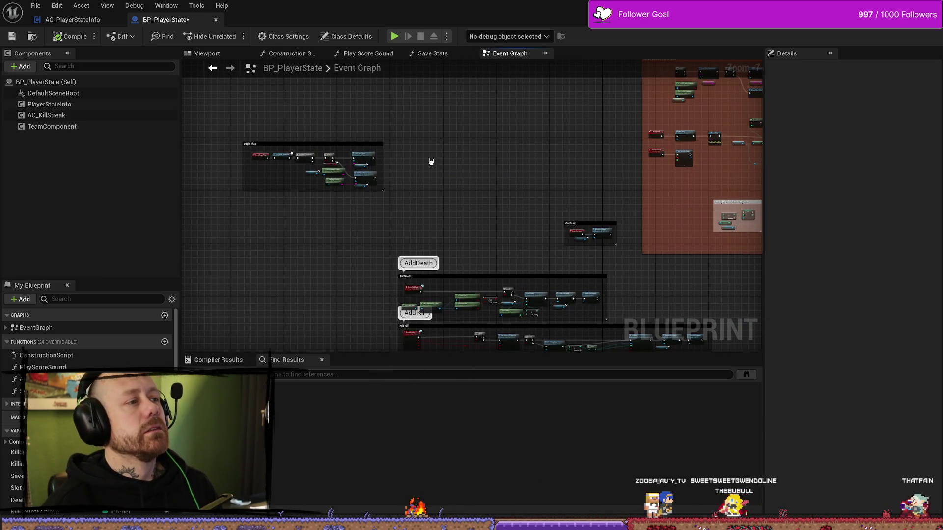
click(72, 19)
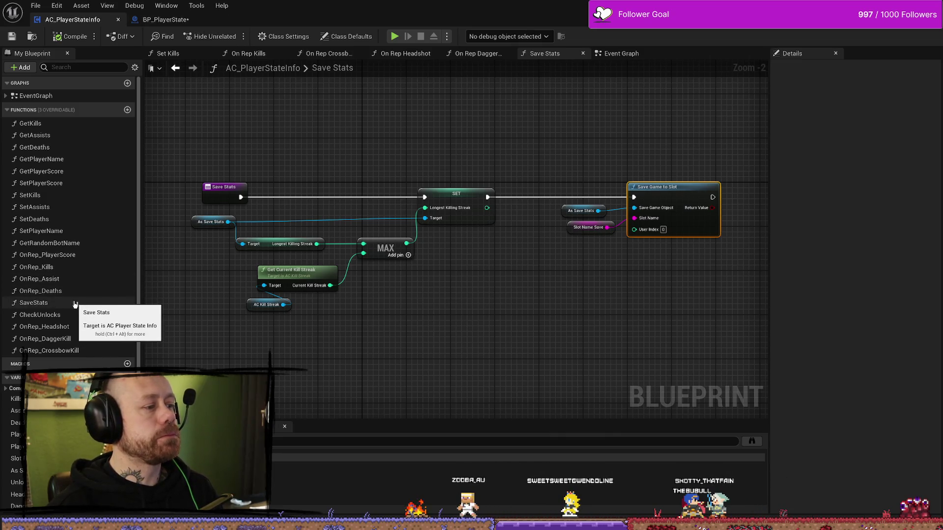
- Find the Save Stats call node in AC_PlayerStateInfo's Event Graph and open its function graph
drag(269, 92, 322, 122)
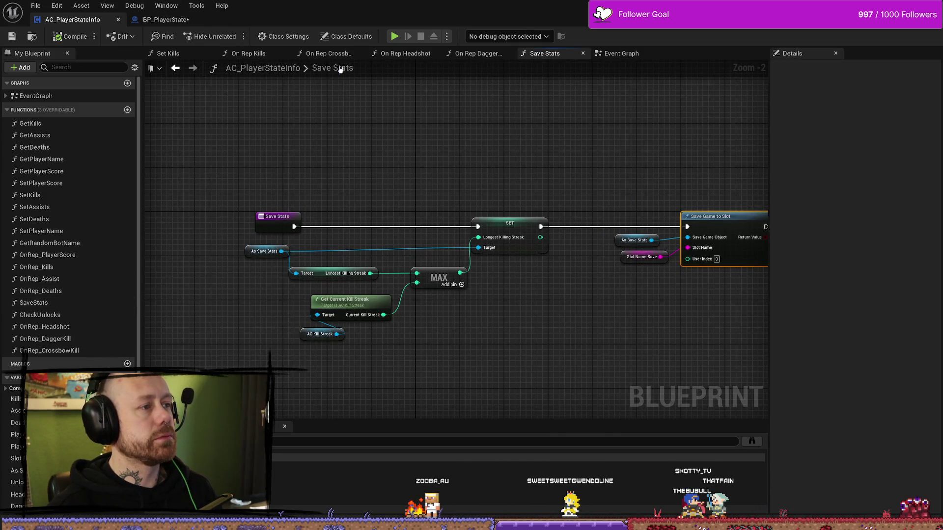
click(621, 54)
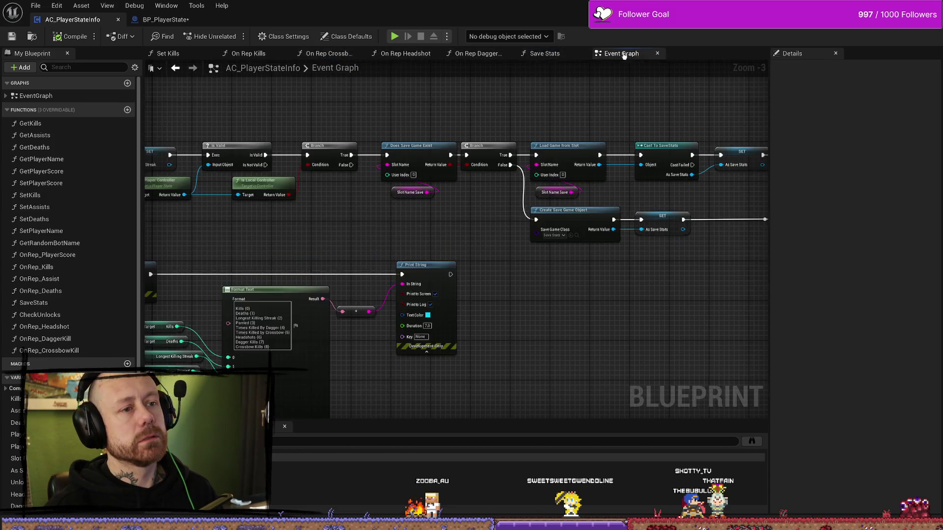
mouse_move(462, 244)
mouse_down()
mouse_move(476, 204)
mouse_move(256, 204)
mouse_move(600, 154)
mouse_up()
scroll(600, 154, down, 1)
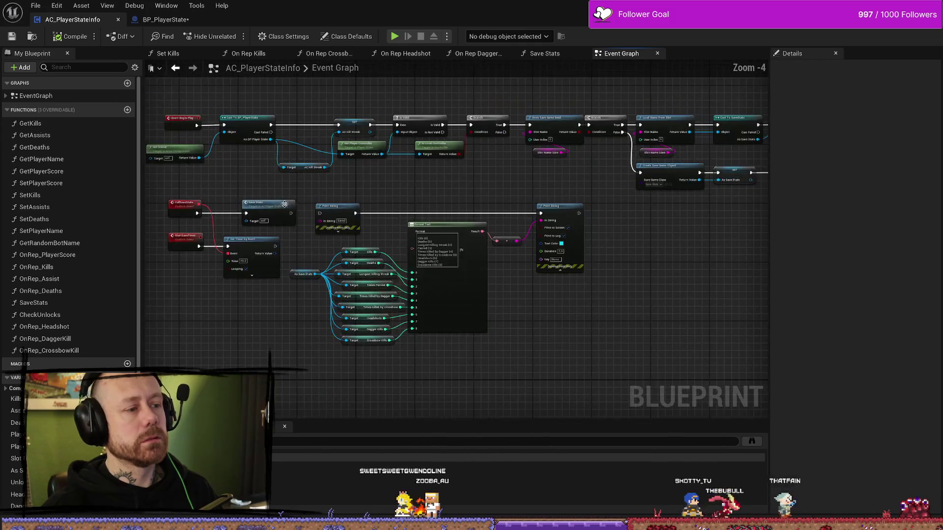
scroll(297, 191, up, 4)
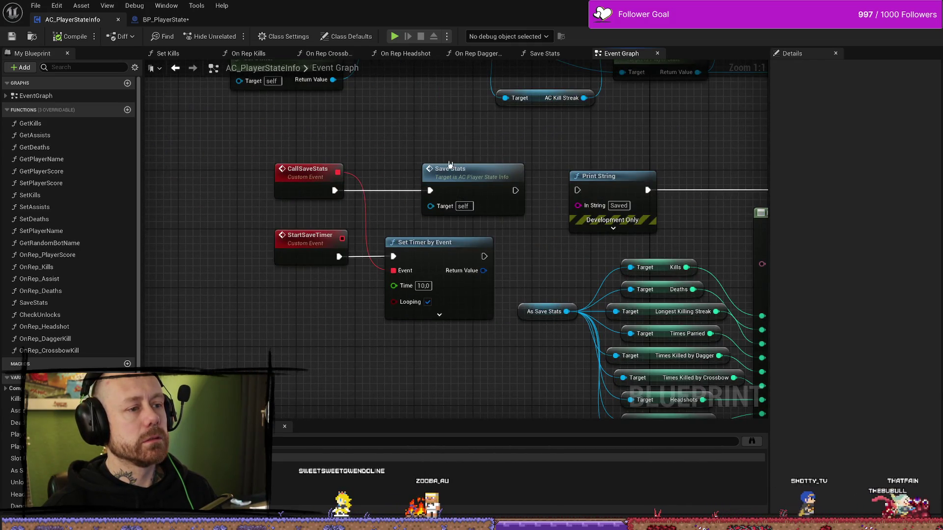
drag(479, 184, 427, 169)
click(428, 167)
double_click(428, 167)
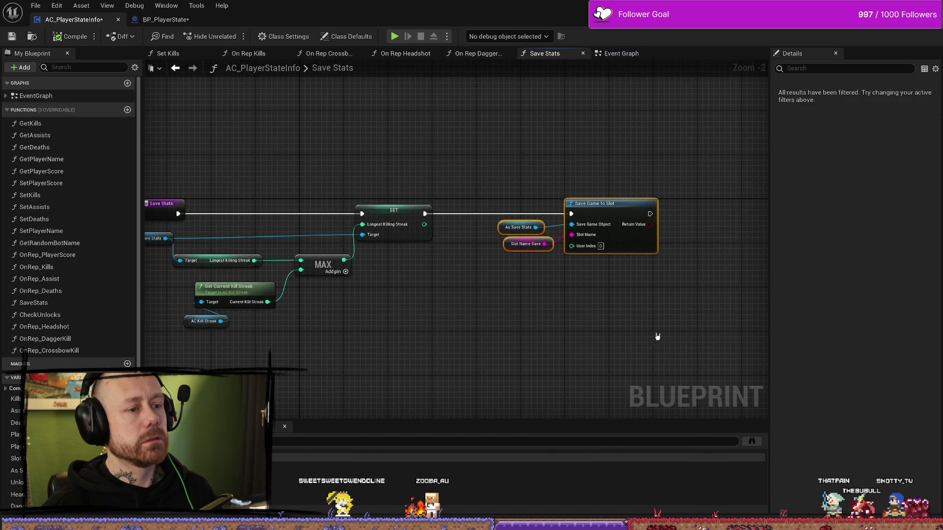
drag(472, 322, 534, 308)
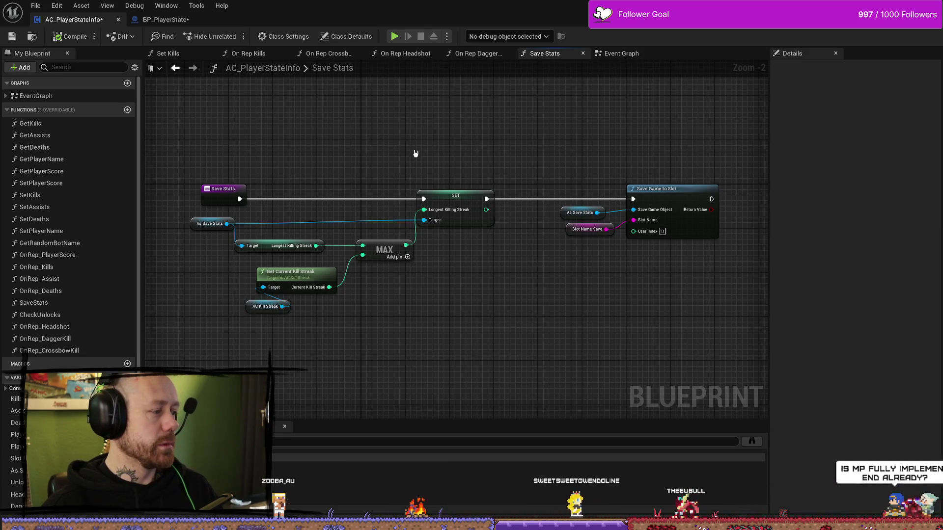
mouse_move(407, 156)
mouse_down()
mouse_move(467, 196)
mouse_move(472, 158)
mouse_up()
mouse_move(310, 226)
mouse_down()
mouse_move(470, 221)
mouse_move(402, 223)
mouse_up()
drag(523, 206, 479, 206)
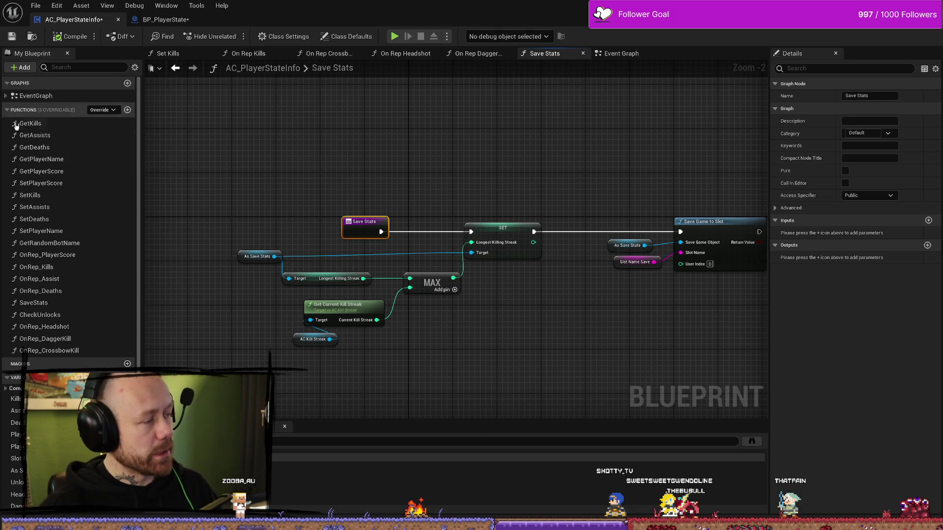
key(alt+Tab)
drag(578, 96, 0, 85)
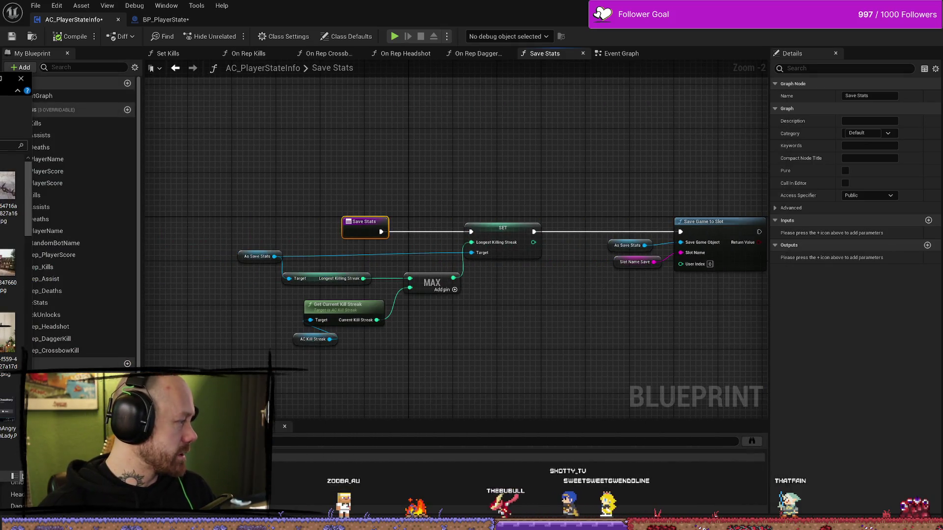
key(alt+Tab)
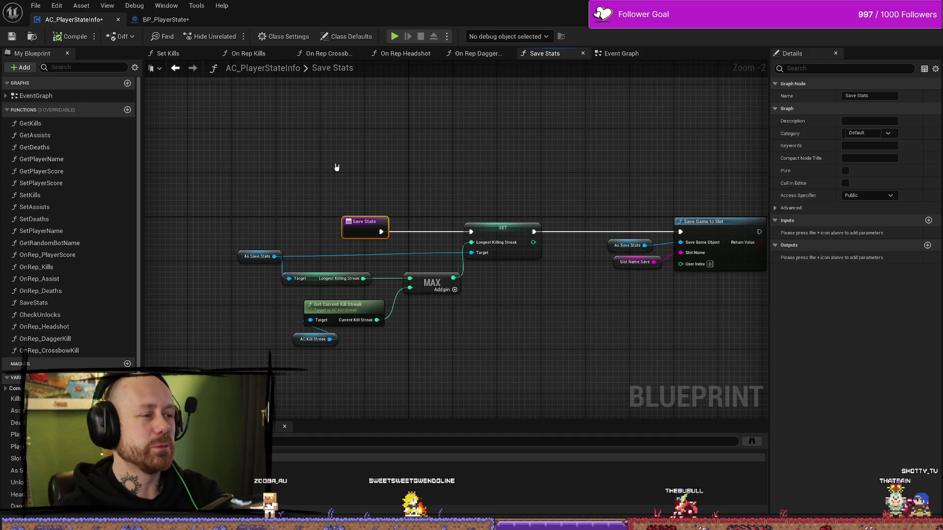
drag(553, 150, 505, 171)
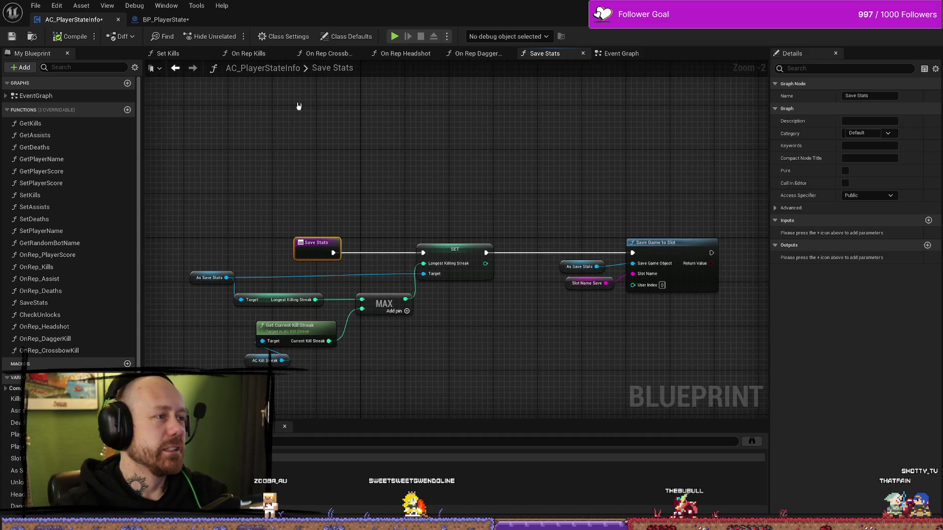
key(ctrl+space)
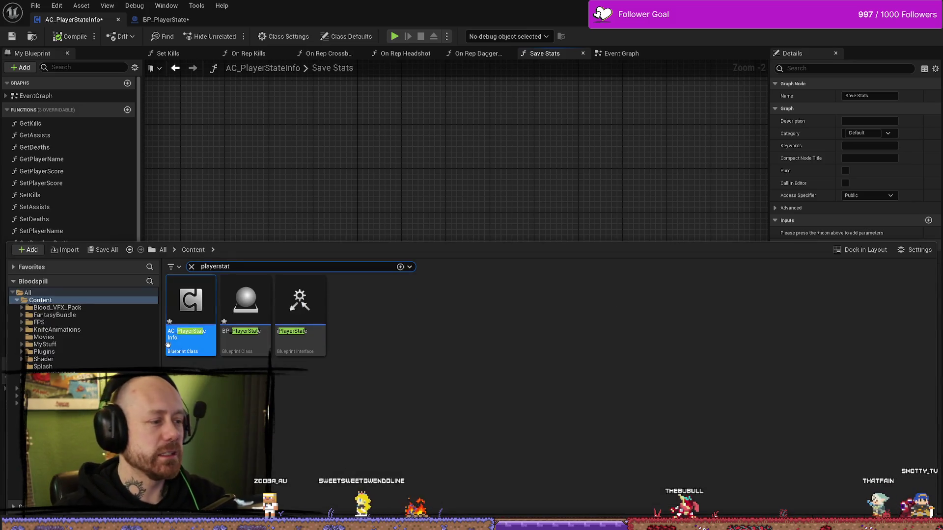
click(24, 345)
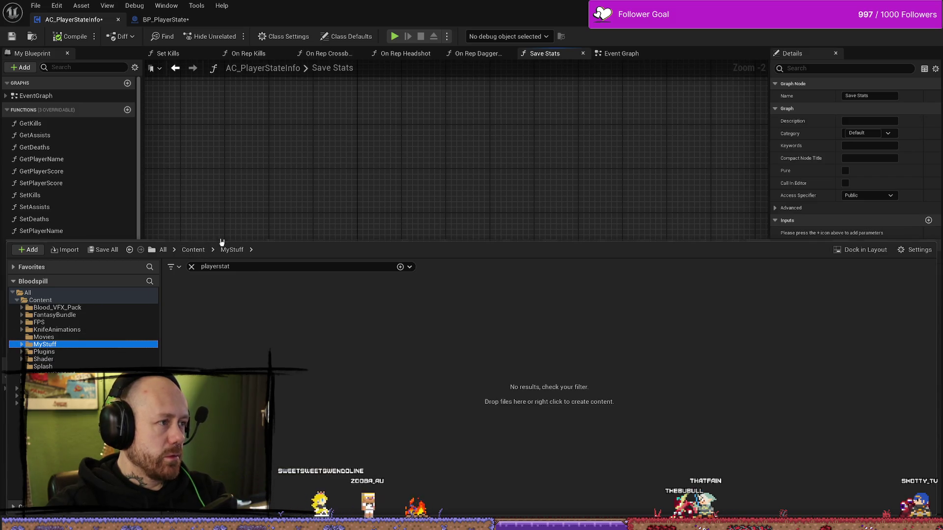
click(268, 165)
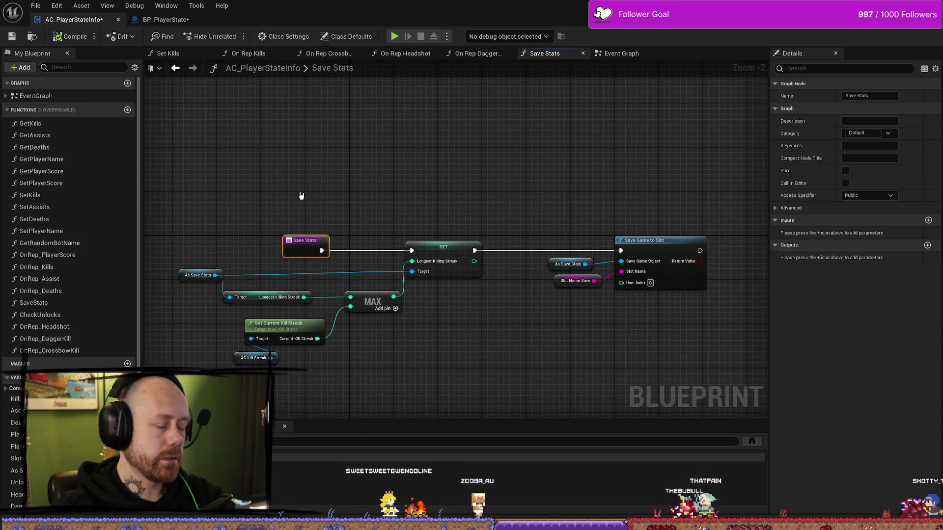
key(ctrl+space)
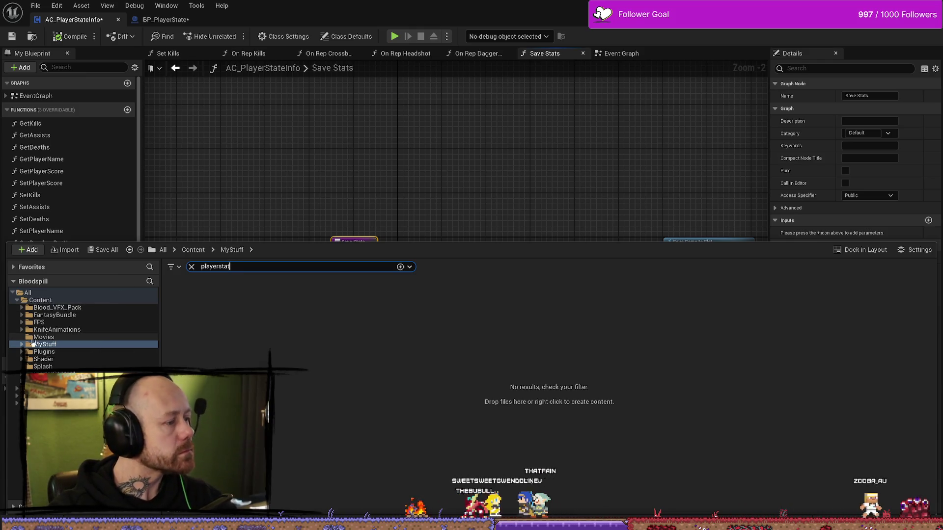
click(191, 267)
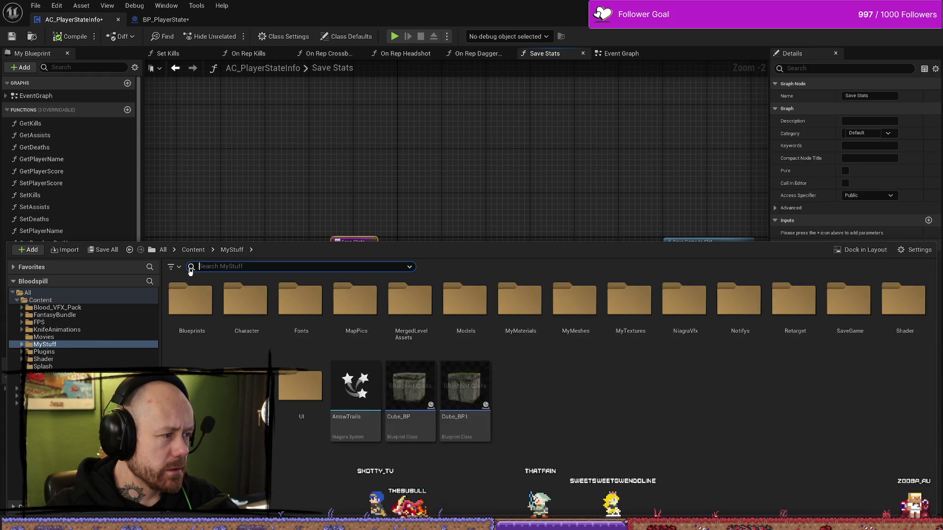
click(22, 322)
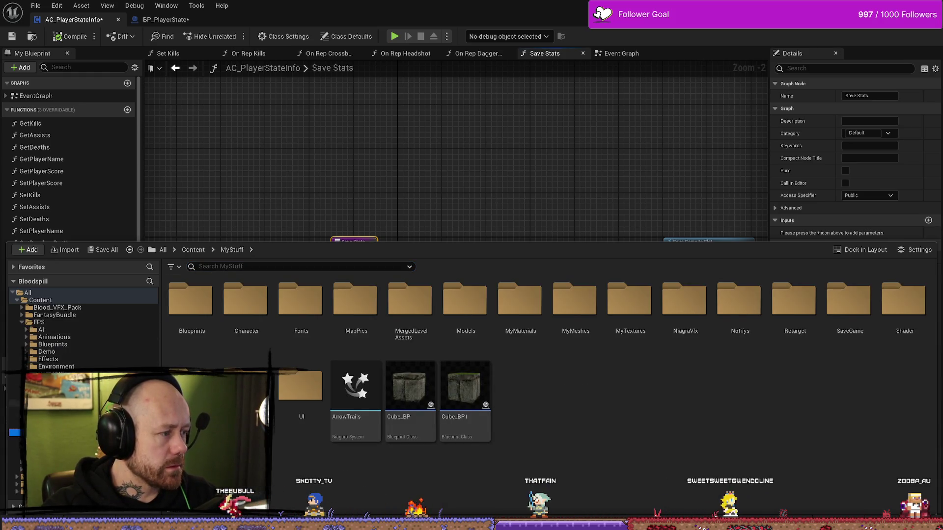
click(45, 403)
click(367, 137)
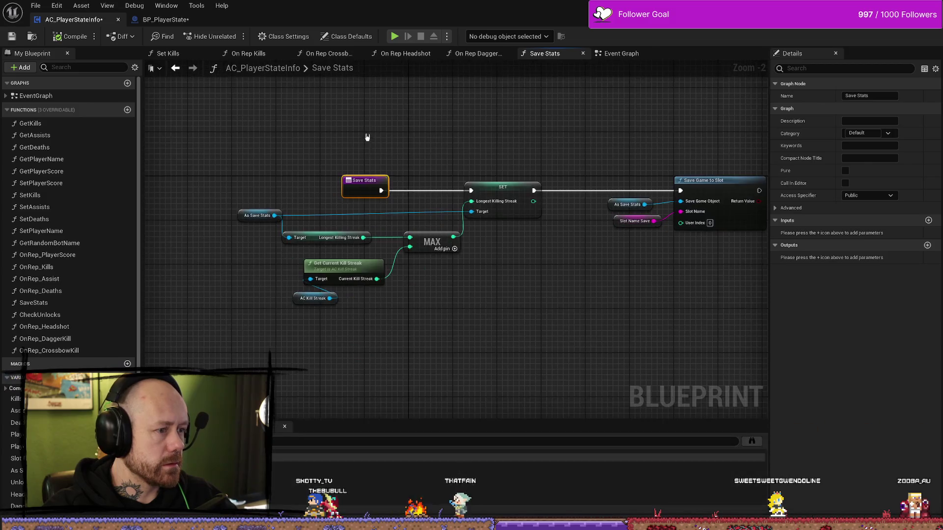
drag(391, 155, 383, 169)
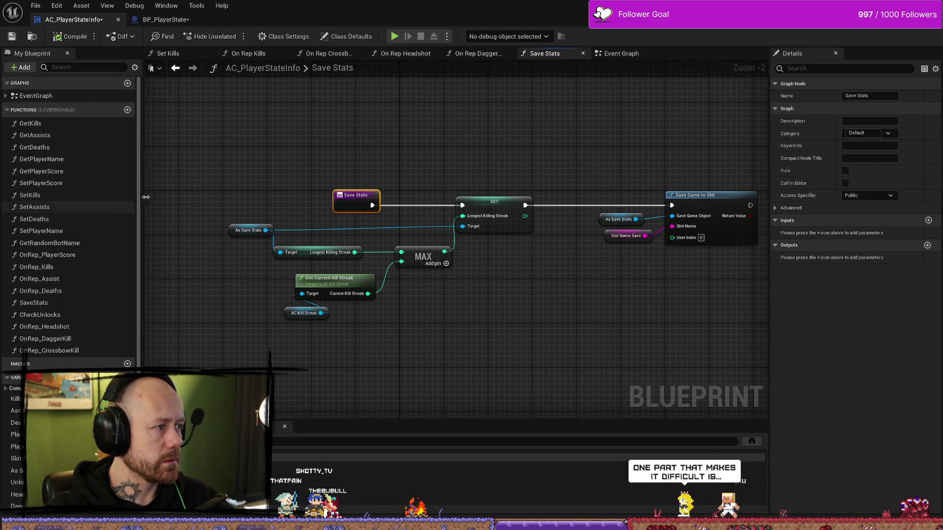
- Search all blueprints for SaveStats references, finding matches in BP_PlayerCharacter and AC_PlayerStateInfo
click(217, 178)
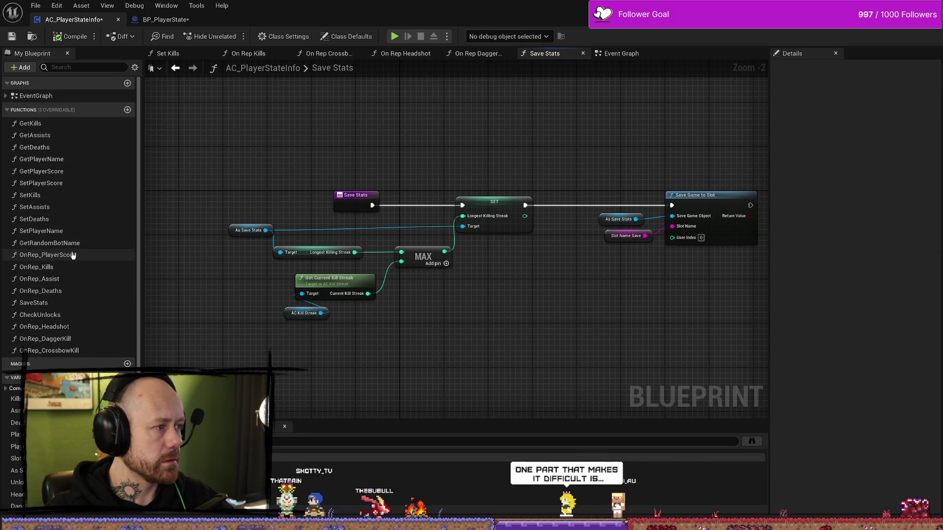
click(56, 305)
right_click(57, 305)
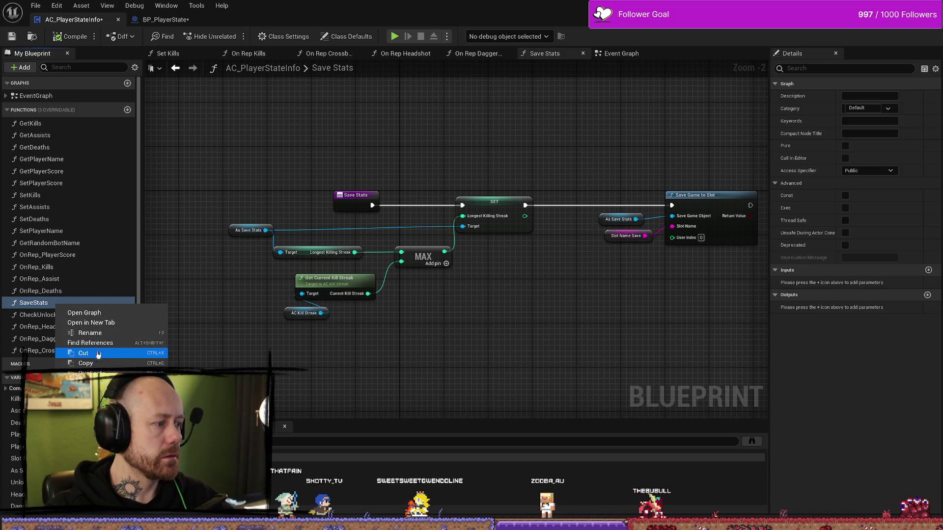
click(63, 350)
click(752, 442)
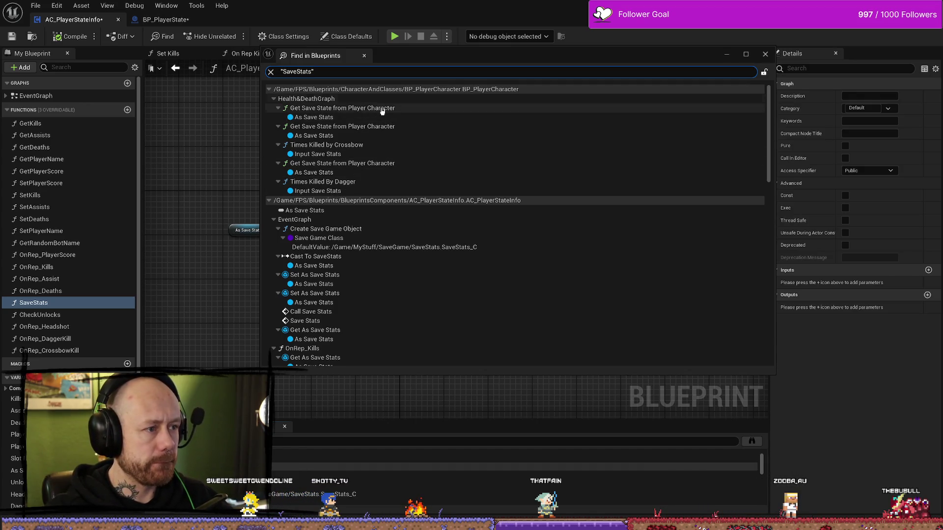
- Open the Get Save State reference in BP_PlayerCharacter's Health&Death graph, then return to AC_PlayerStateInfo
double_click(383, 109)
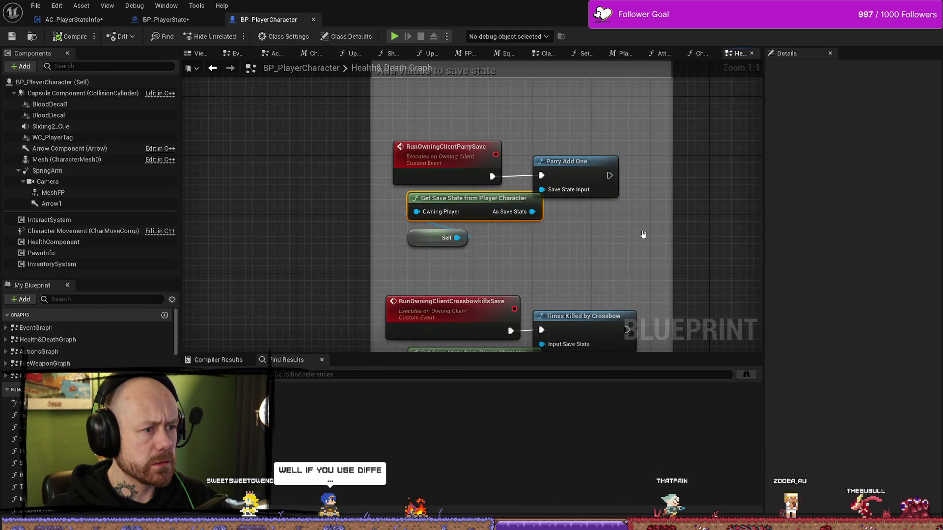
drag(642, 233, 549, 231)
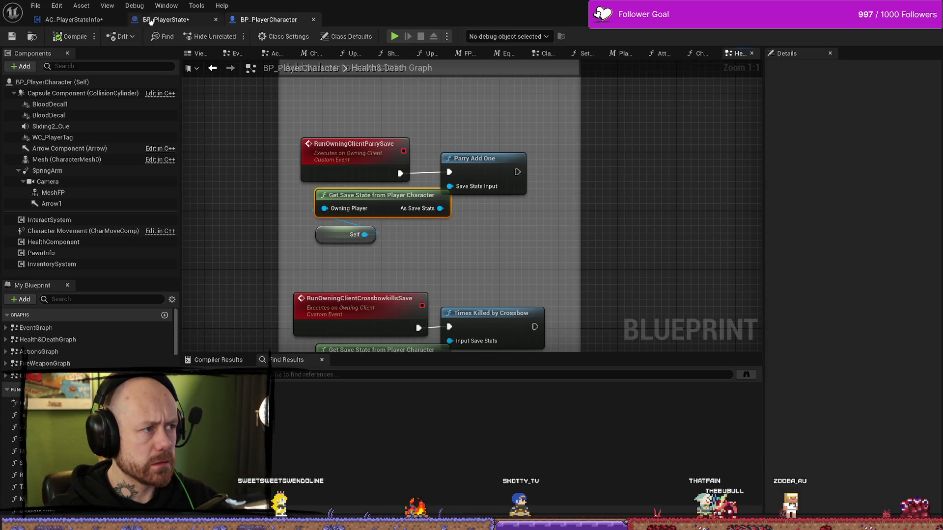
click(74, 19)
- Rerun Find References on SaveStats and scroll through the results list
drag(267, 191, 325, 183)
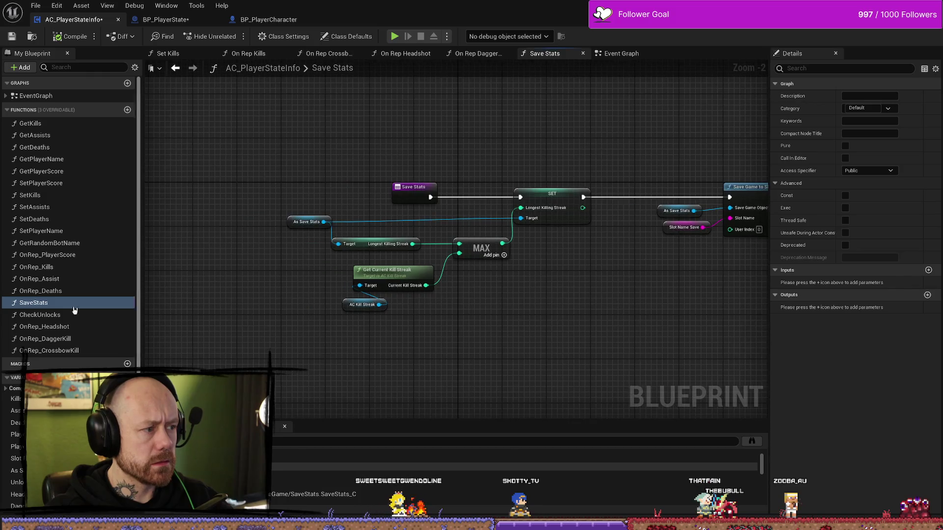
right_click(47, 304)
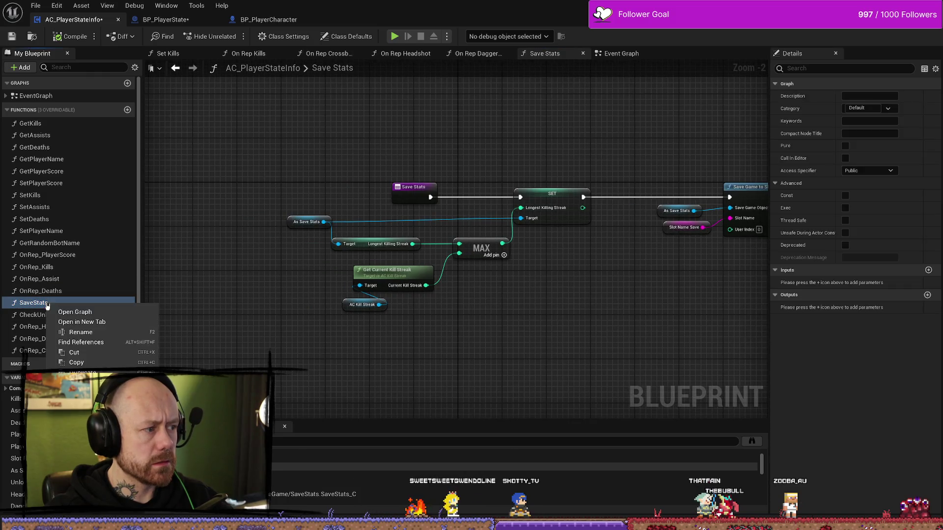
click(102, 345)
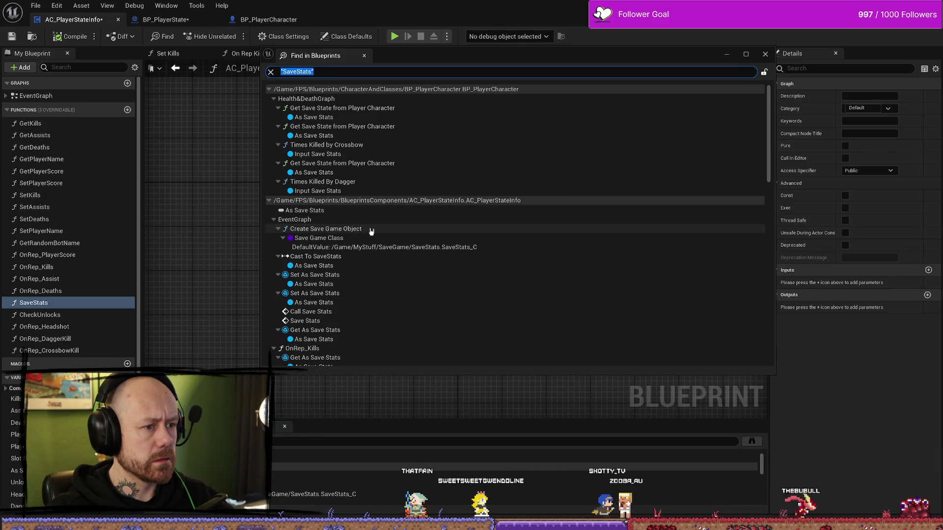
scroll(426, 228, down, 8)
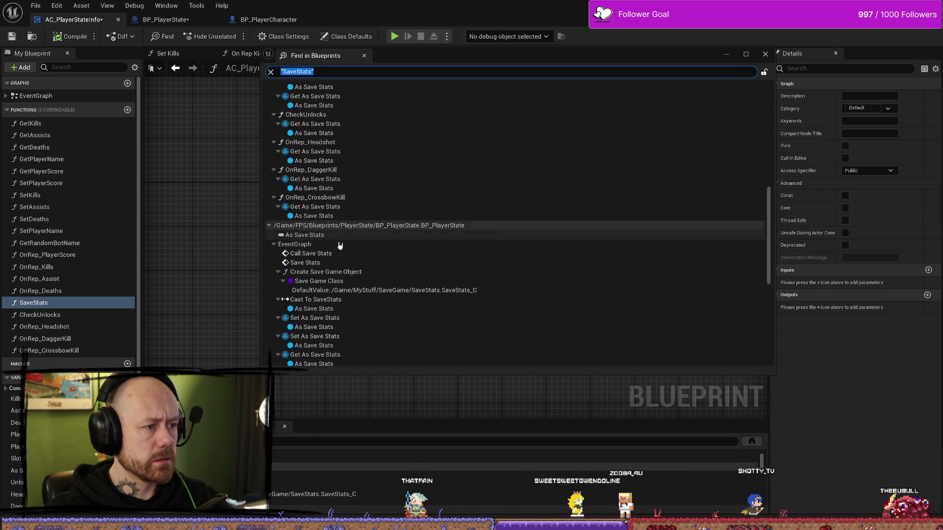
scroll(437, 244, down, 5)
scroll(444, 248, down, 6)
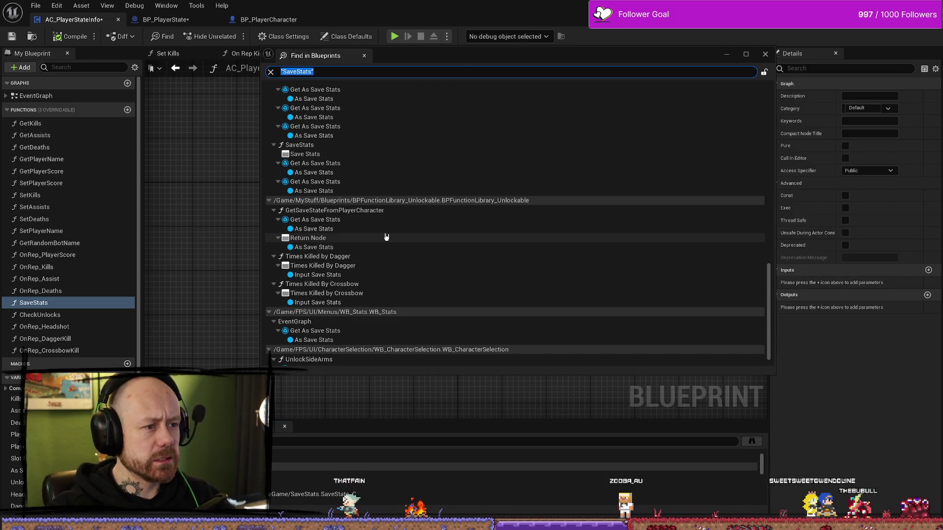
scroll(388, 237, down, 1)
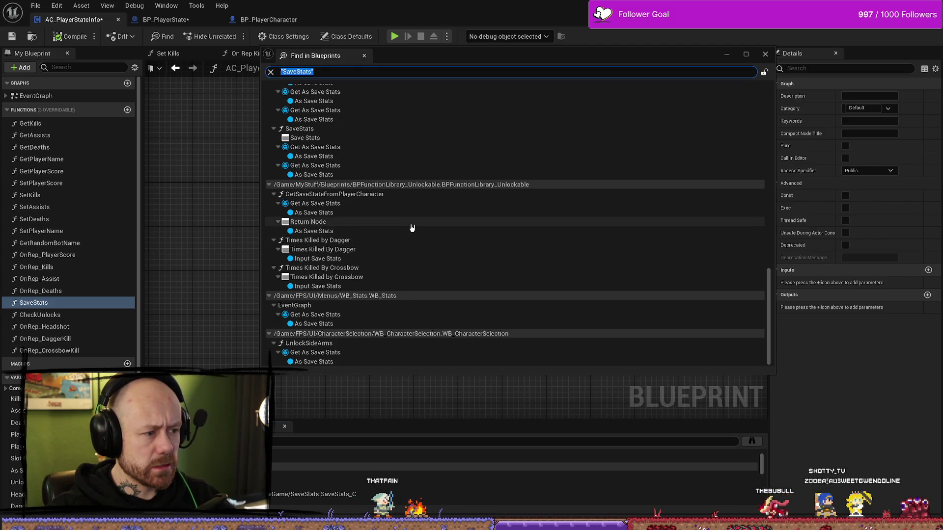
scroll(412, 228, up, 15)
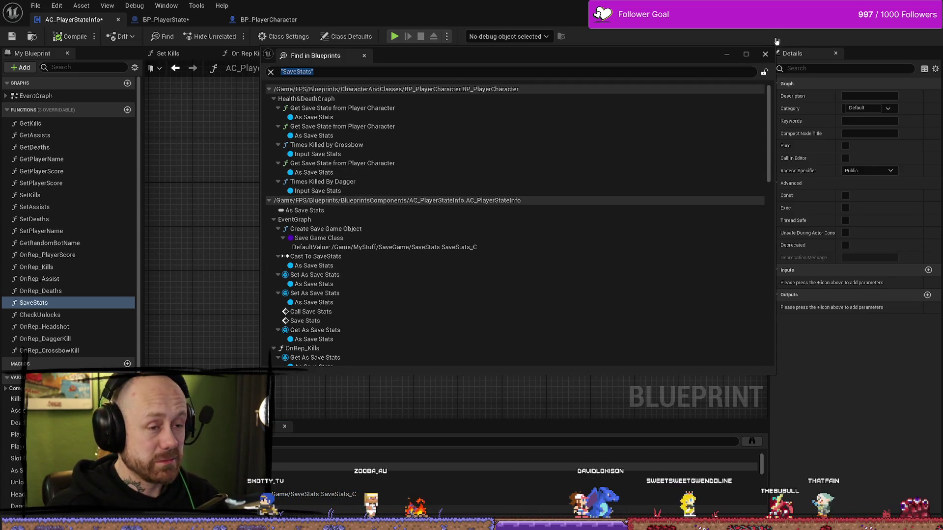
drag(705, 56, 638, 65)
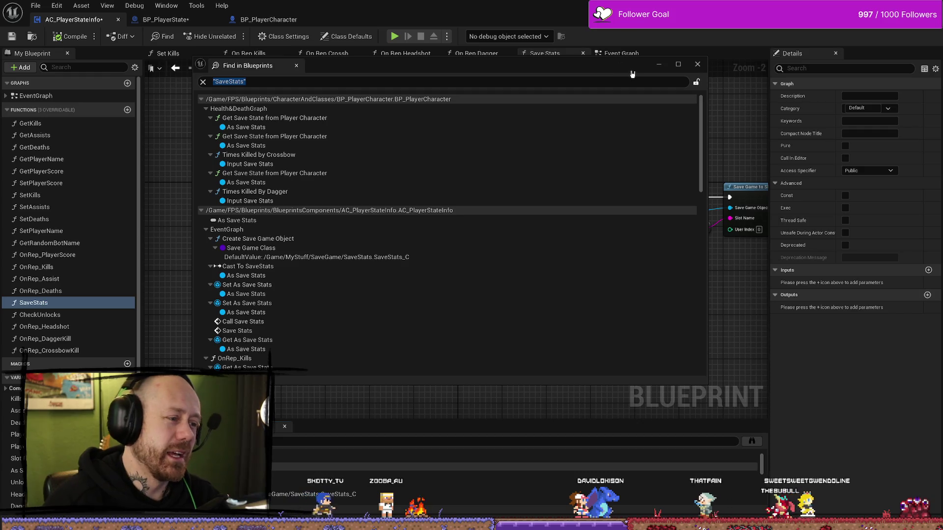
- Close the reference search and select the Save Stats entry node to show its details
click(698, 63)
scroll(506, 287, down, 1)
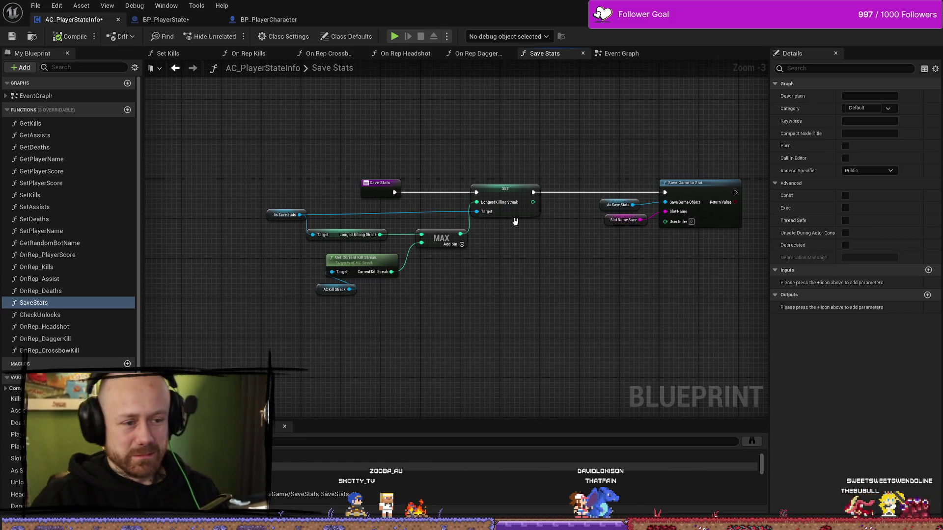
drag(245, 314, 510, 375)
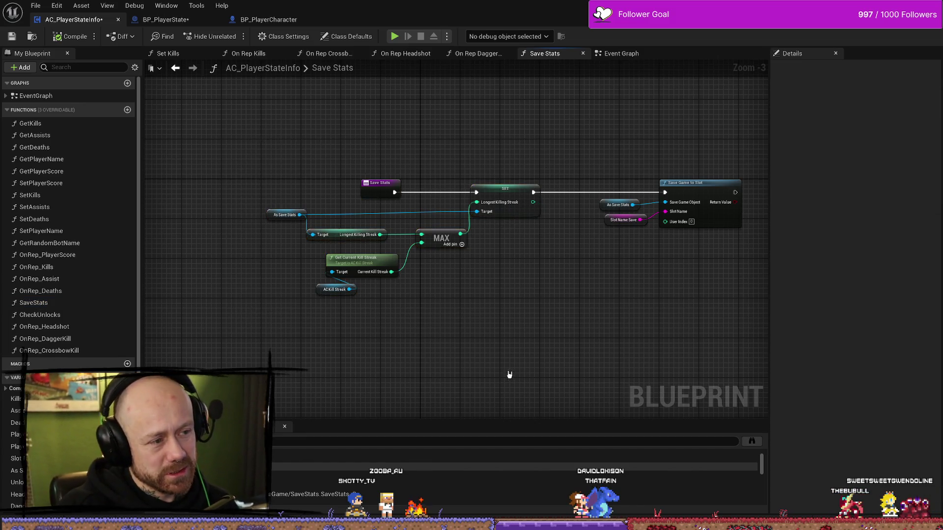
click(389, 185)
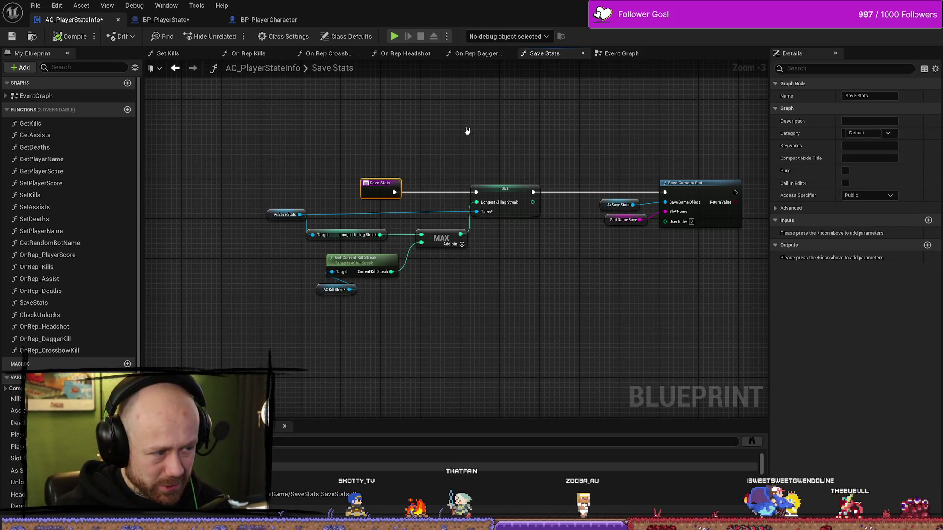
- Bring up the content browser, peek into the FPS Maps folder, then go back to UI
drag(461, 119, 479, 119)
key(ctrl+space)
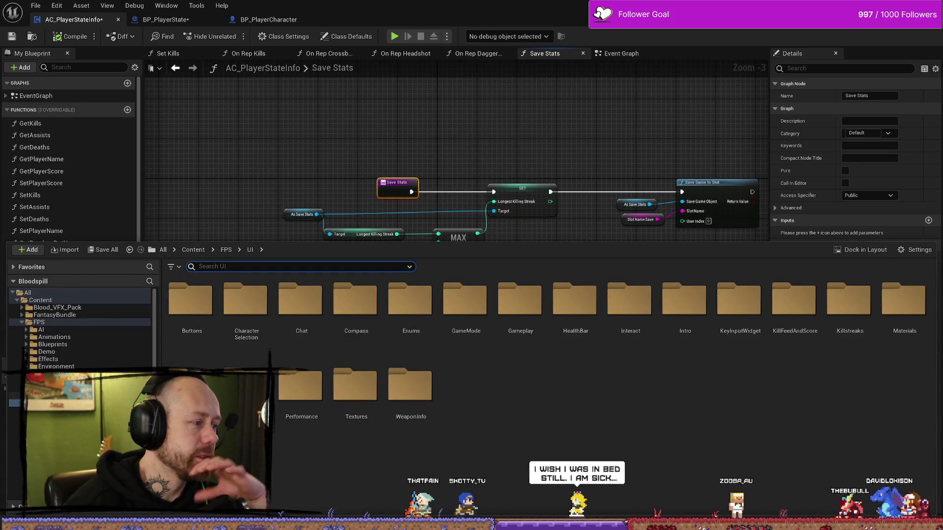
click(45, 388)
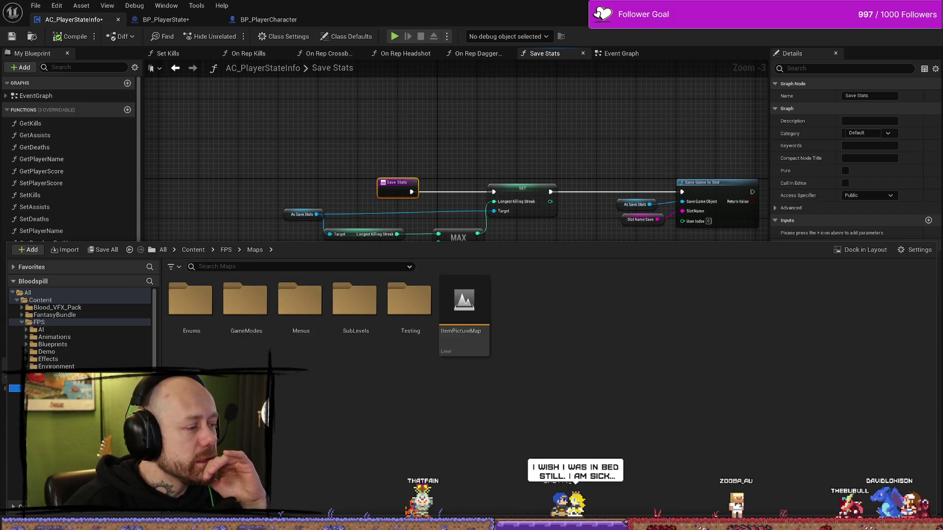
key(alt+Left)
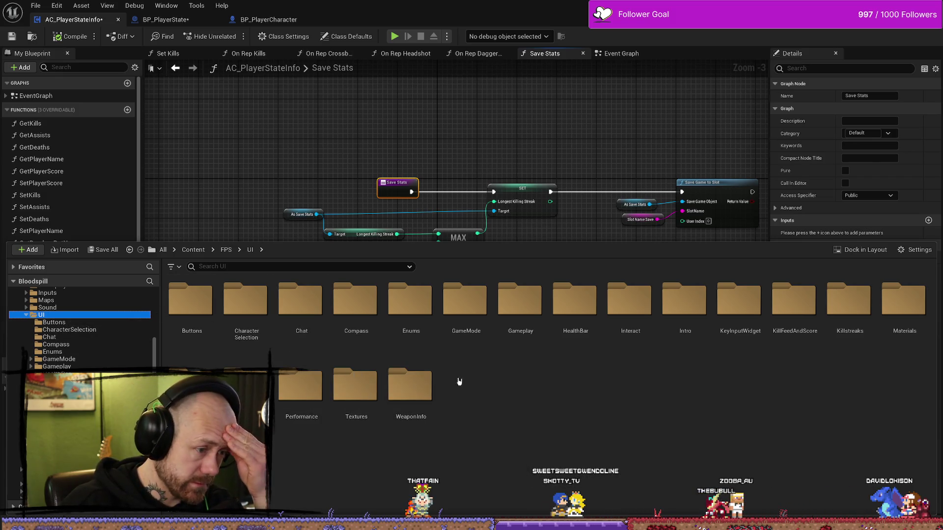
- Browse UI > GameMode > Deathmatch to WB_FreeForAll_UI, then open WB_GameModeScores
double_click(458, 322)
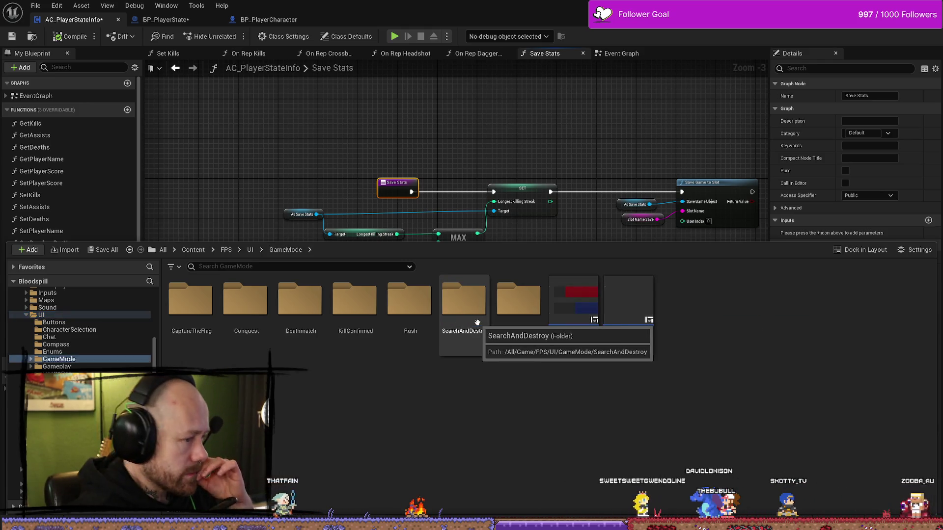
double_click(298, 312)
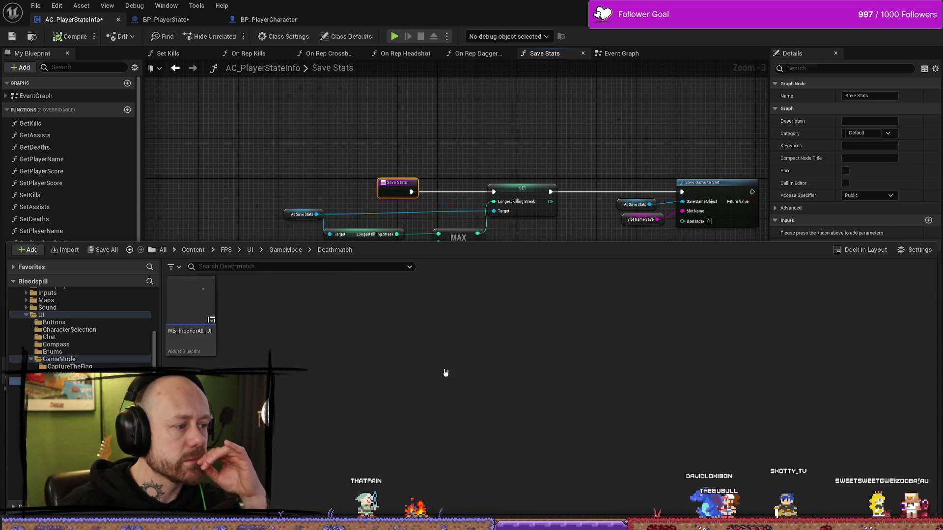
click(212, 295)
key(alt+Left)
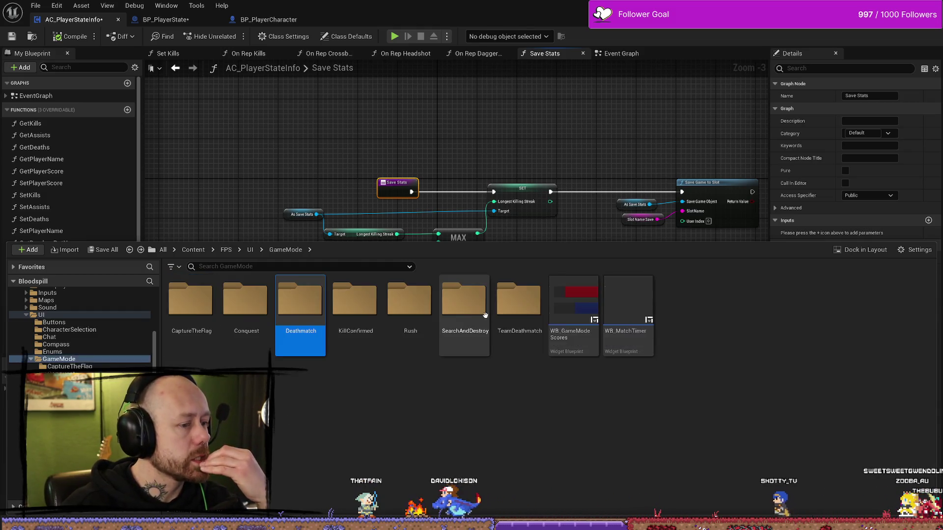
double_click(588, 311)
- Inspect the Conquest switcher entry and TeamScoreVB box, then close WB_GameModeScores
scroll(566, 249, down, 6)
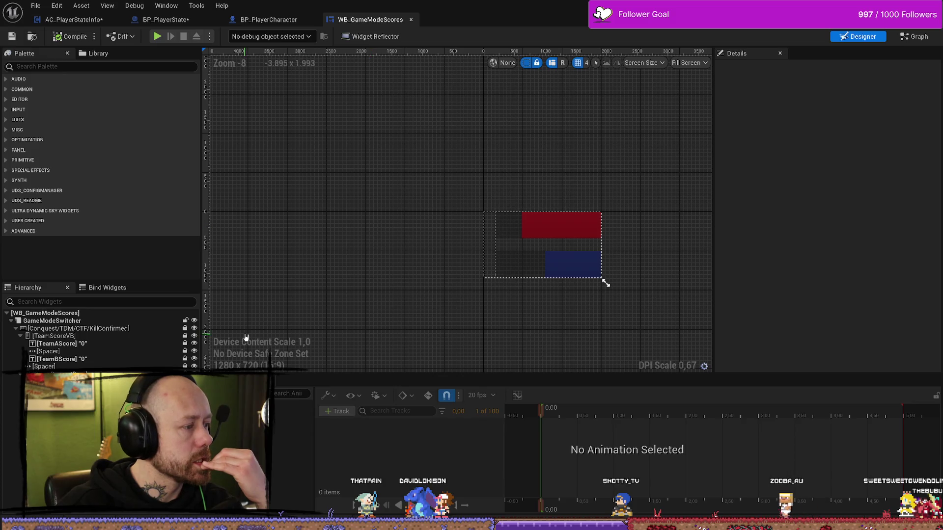
click(128, 329)
click(94, 337)
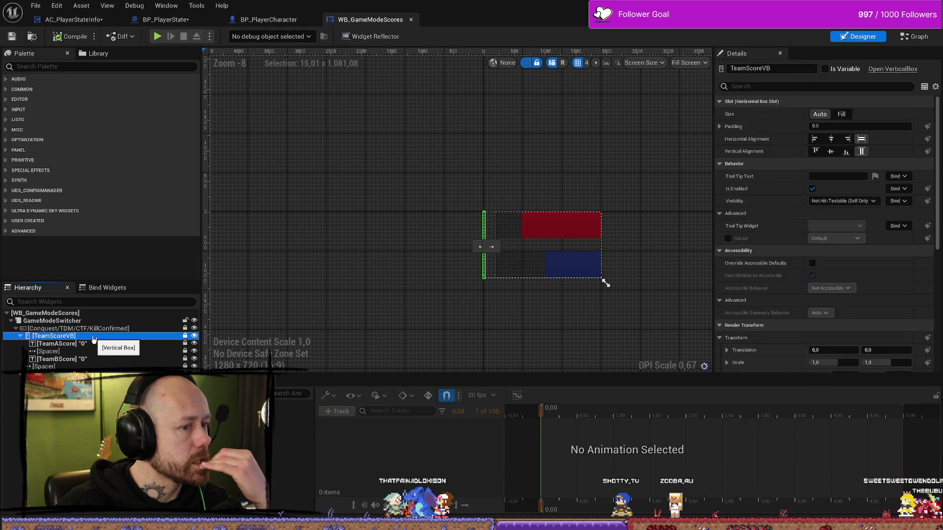
click(411, 19)
- Browse UI via Gameplay to KillFeedAndScore and open WB_EndGameScoresFreeForAll
key(ctrl+space)
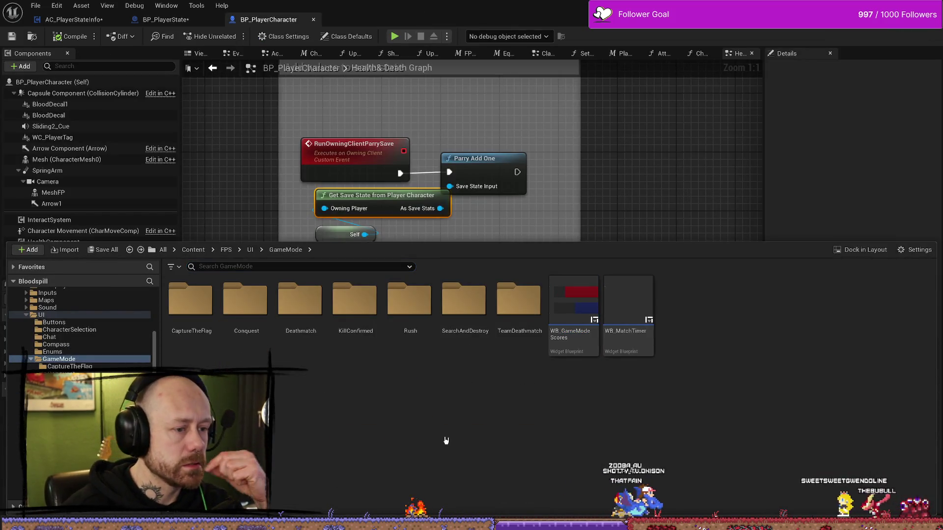
key(alt+Left)
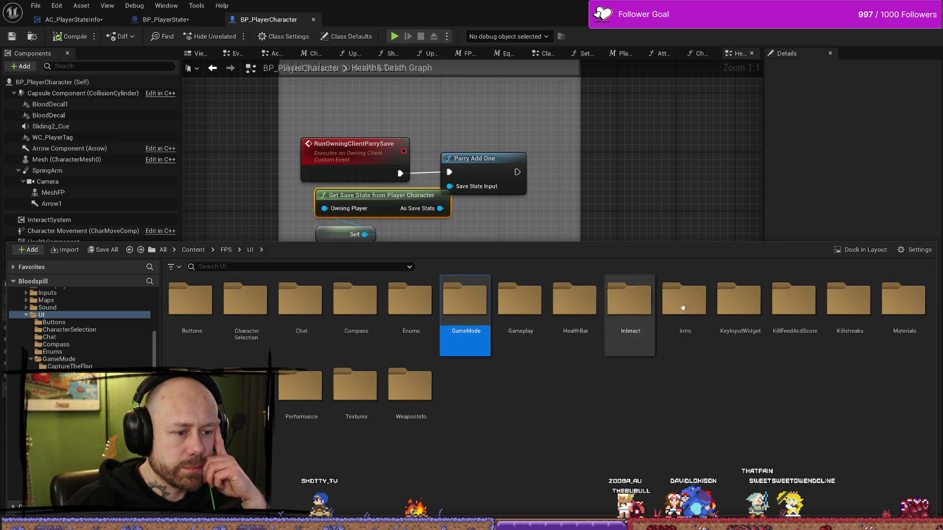
double_click(524, 305)
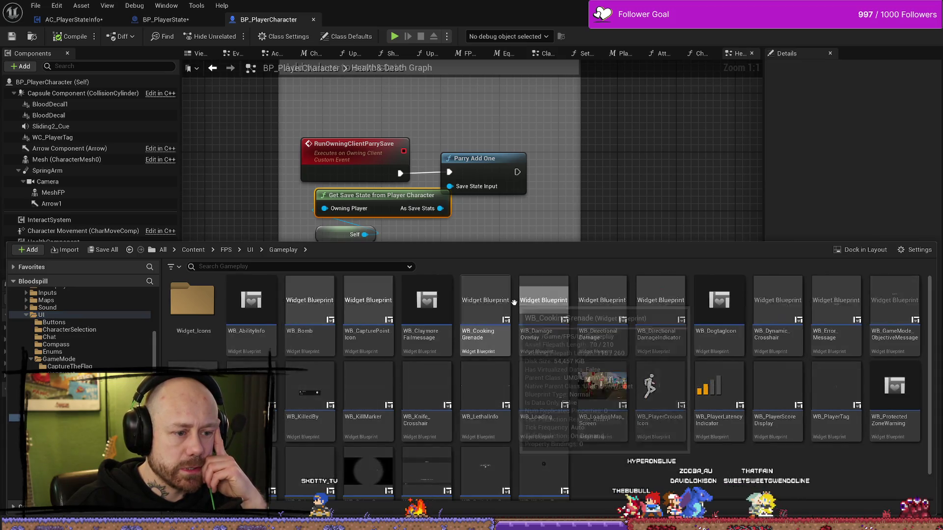
scroll(426, 422, down, 1)
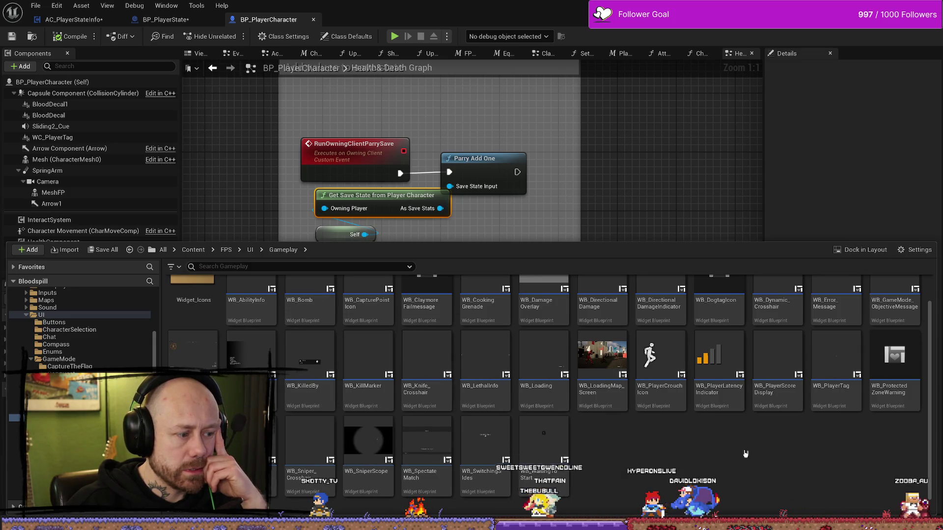
key(alt+Left)
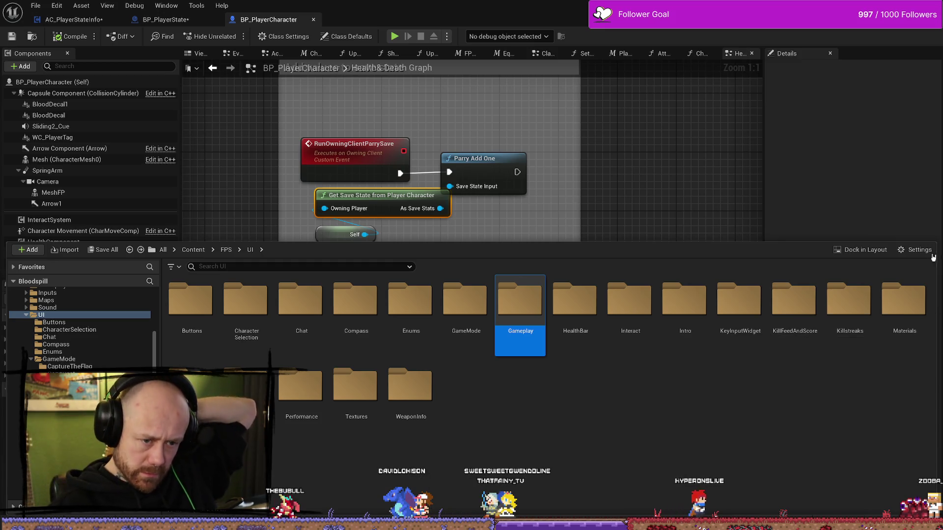
double_click(800, 330)
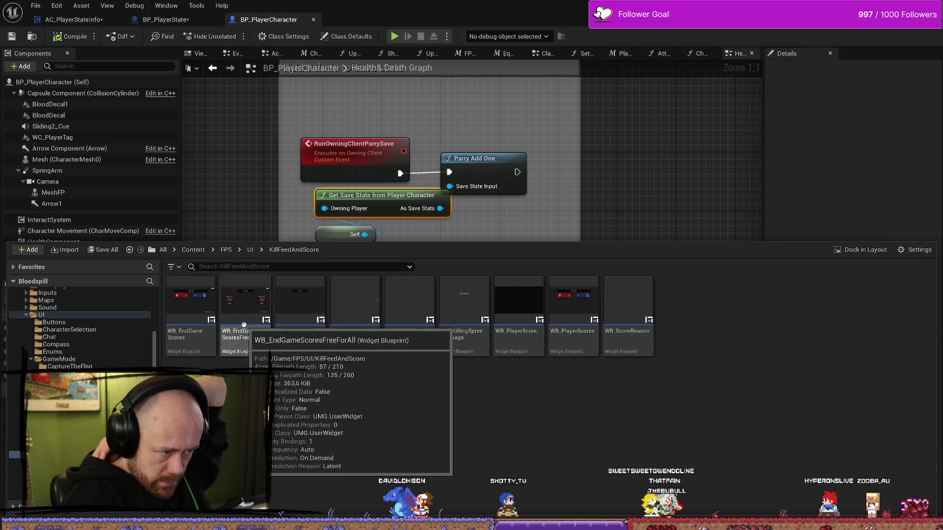
double_click(268, 337)
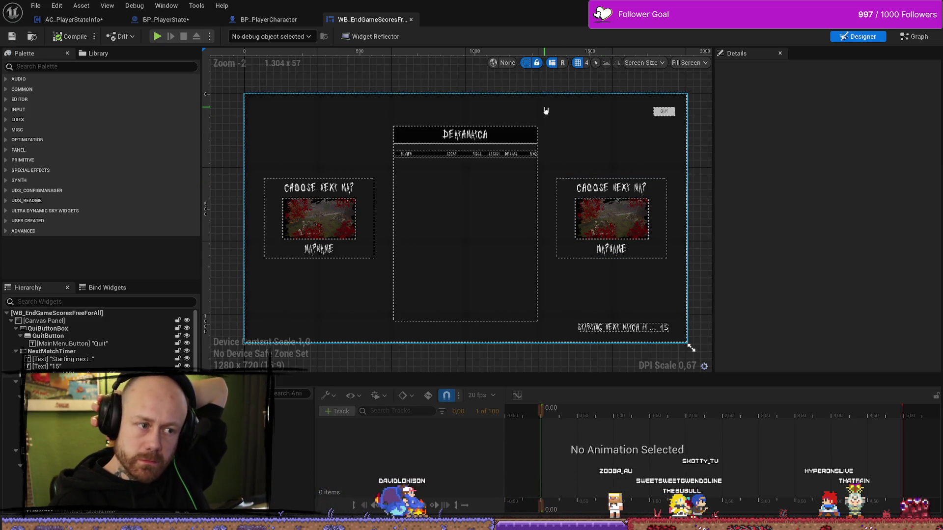
- Switch to the Graph and pan through Event Construct, CLEAR, SHUFFLE, loop, Set Brush and SetText nodes
click(919, 37)
scroll(501, 197, down, 6)
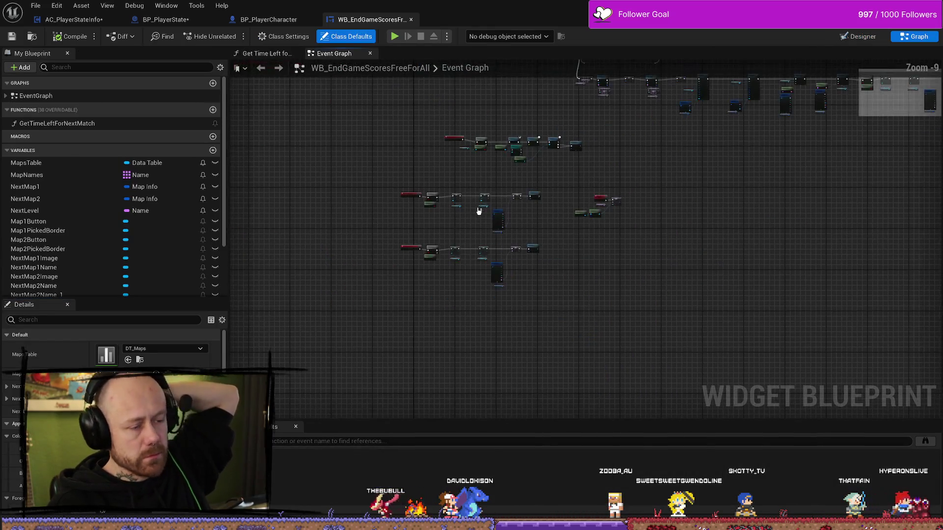
scroll(479, 211, up, 7)
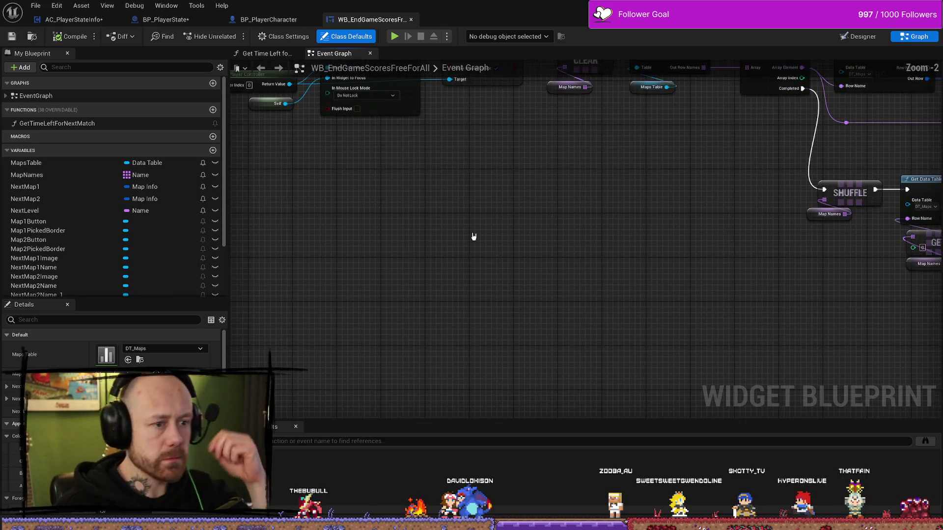
drag(496, 238, 529, 411)
drag(457, 345, 566, 340)
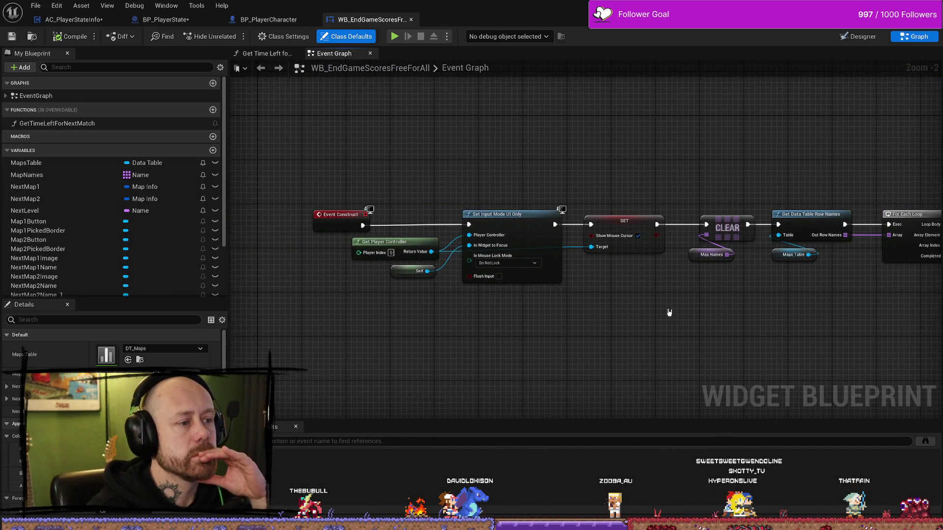
drag(640, 295, 561, 292)
drag(667, 322, 478, 302)
drag(702, 311, 626, 261)
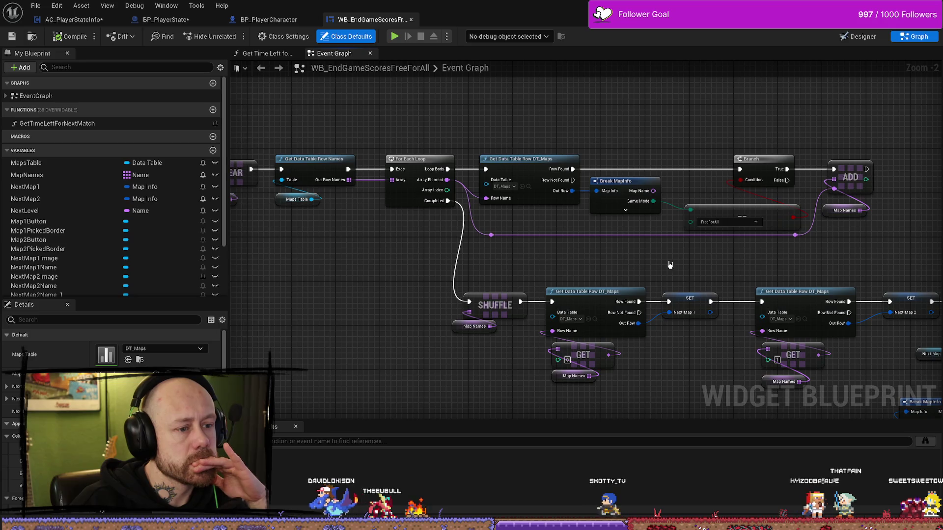
mouse_move(673, 265)
mouse_down()
mouse_move(615, 204)
mouse_move(652, 220)
mouse_up()
mouse_move(767, 175)
mouse_down()
mouse_move(672, 133)
mouse_move(612, 151)
mouse_up()
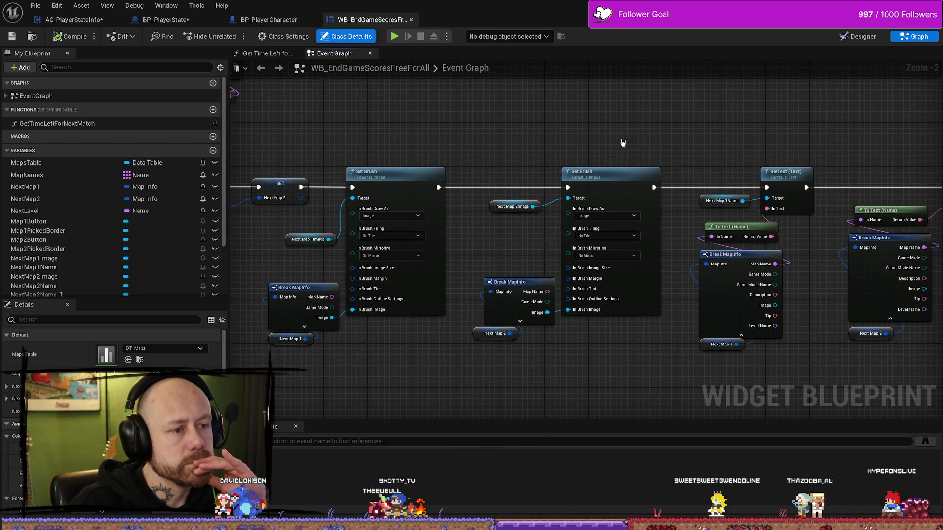
- Follow the no-selection fallback comment, then head back toward the graph's start
scroll(623, 143, down, 3)
drag(682, 119, 501, 120)
scroll(615, 135, up, 3)
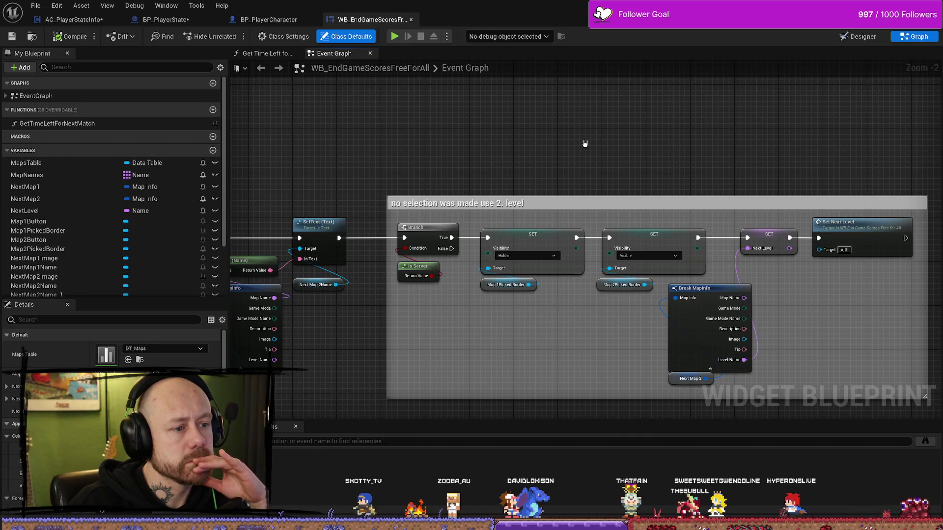
drag(622, 135, 522, 127)
drag(341, 128, 515, 132)
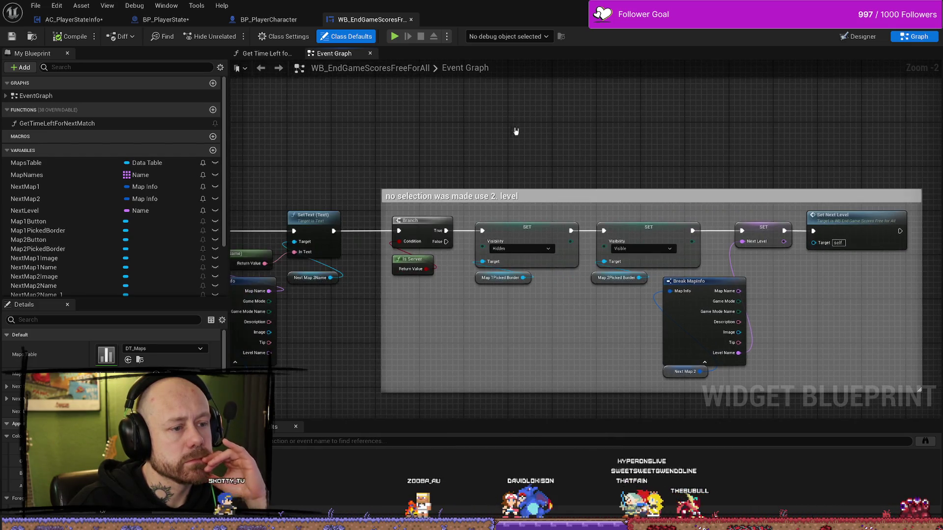
scroll(366, 153, down, 7)
scroll(391, 146, up, 5)
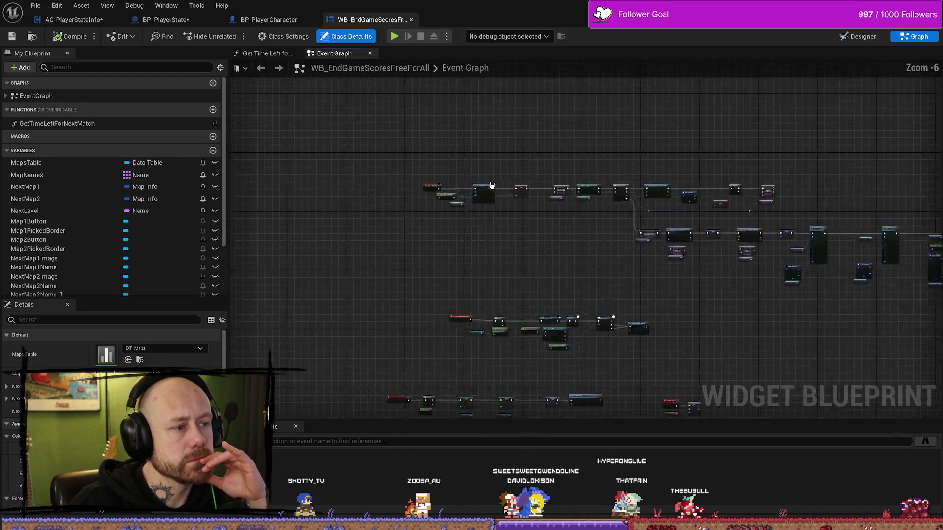
scroll(402, 182, up, 3)
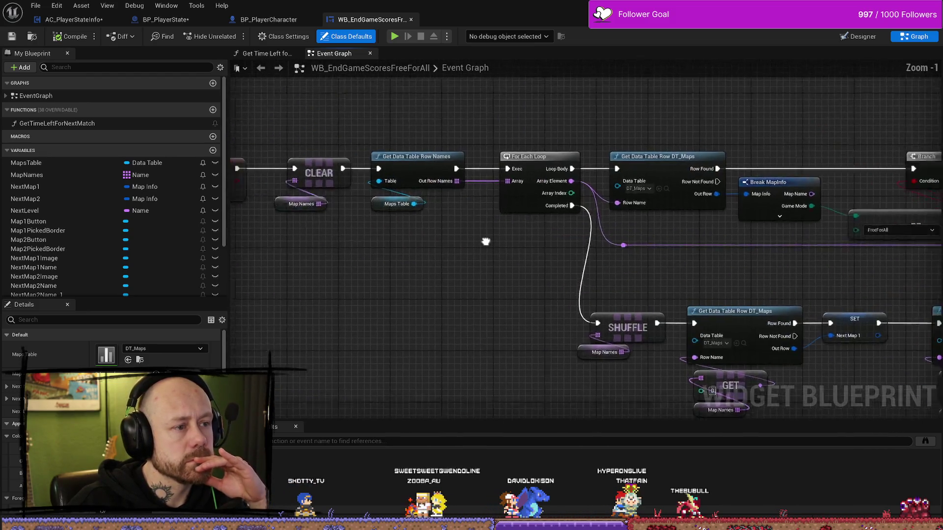
- Inspect the Maps Table, For Each Loop, Get Data Table Row and MapNames nodes
shift+click(435, 212)
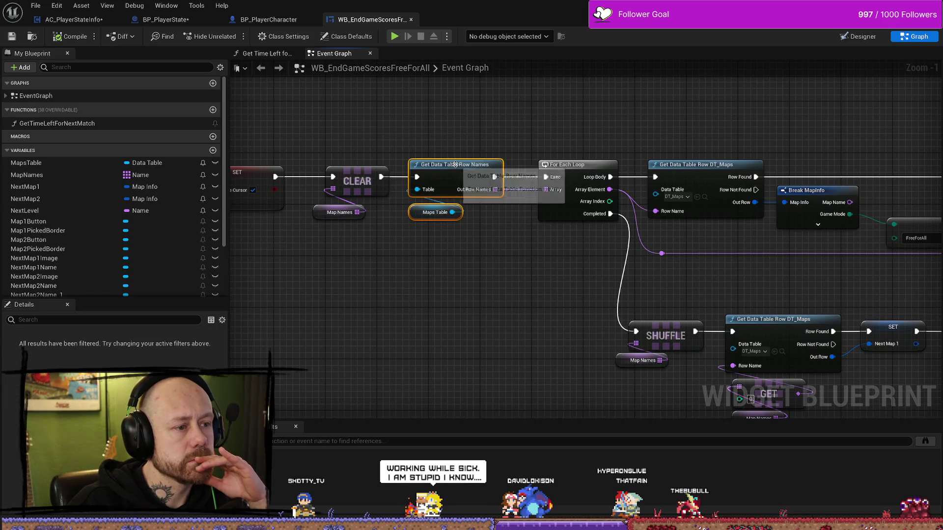
drag(455, 165, 486, 164)
mouse_move(453, 267)
mouse_down()
mouse_move(604, 267)
mouse_move(583, 280)
mouse_up()
drag(713, 301, 610, 301)
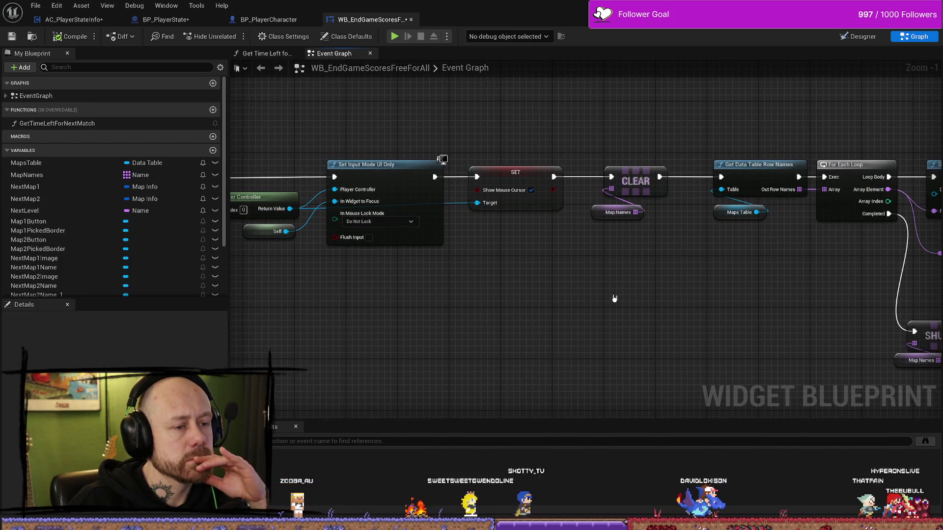
mouse_move(572, 296)
mouse_down()
mouse_move(663, 296)
mouse_move(483, 299)
mouse_up()
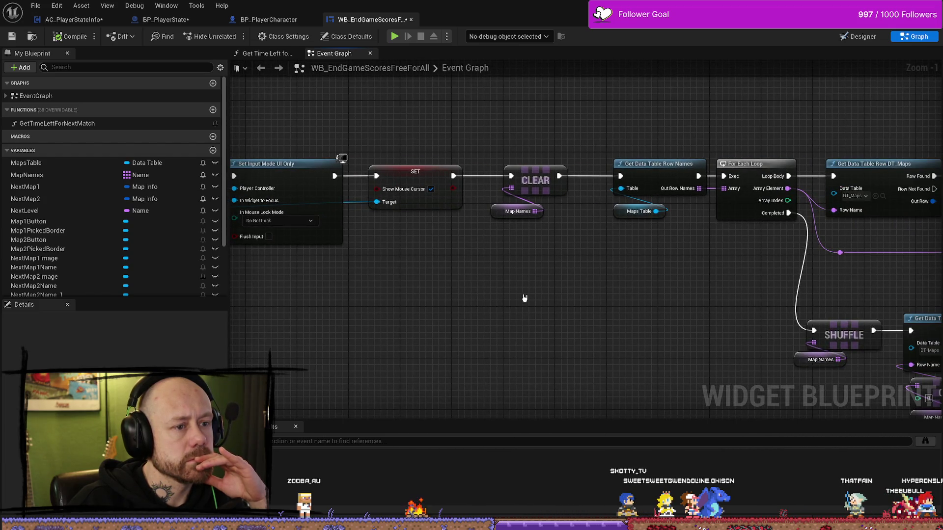
click(495, 212)
- Frame the map-picking node chain and marquee-select the whole upper row
scroll(145, 344, down, 4)
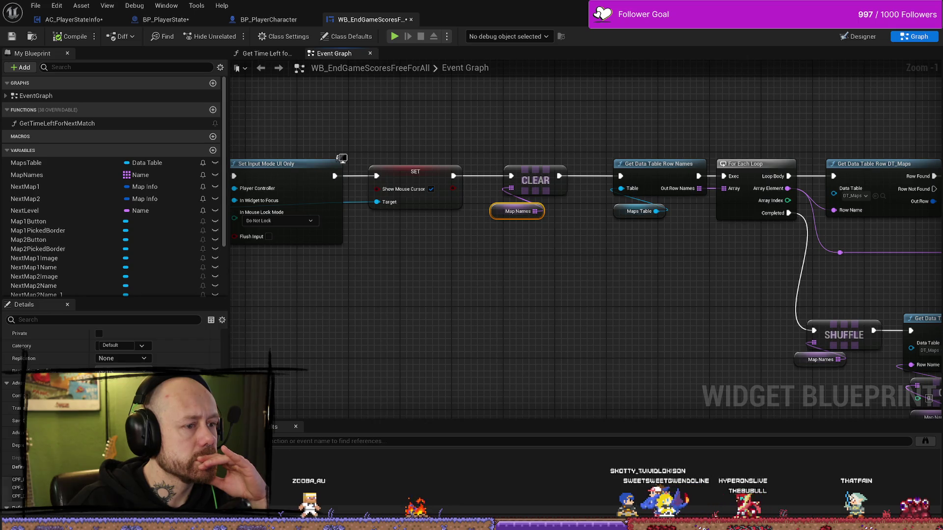
scroll(563, 305, down, 3)
drag(638, 295, 437, 243)
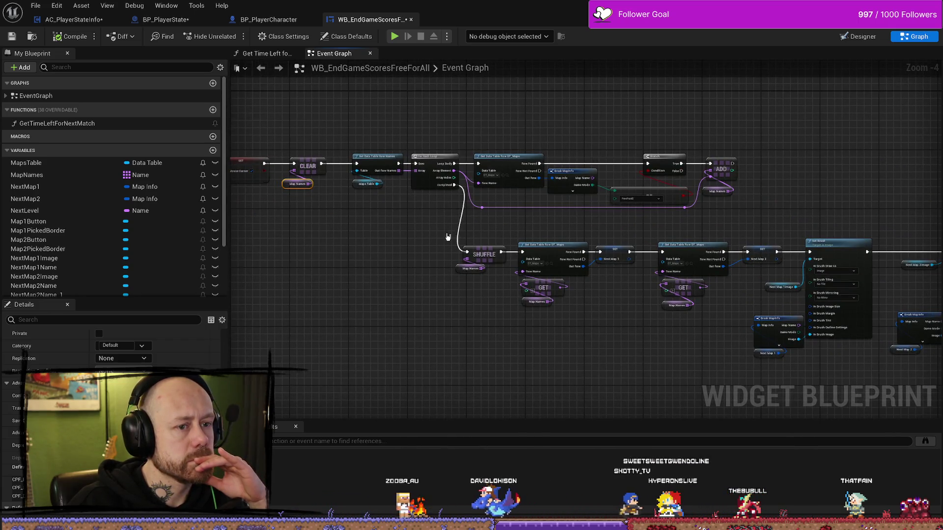
scroll(444, 246, down, 2)
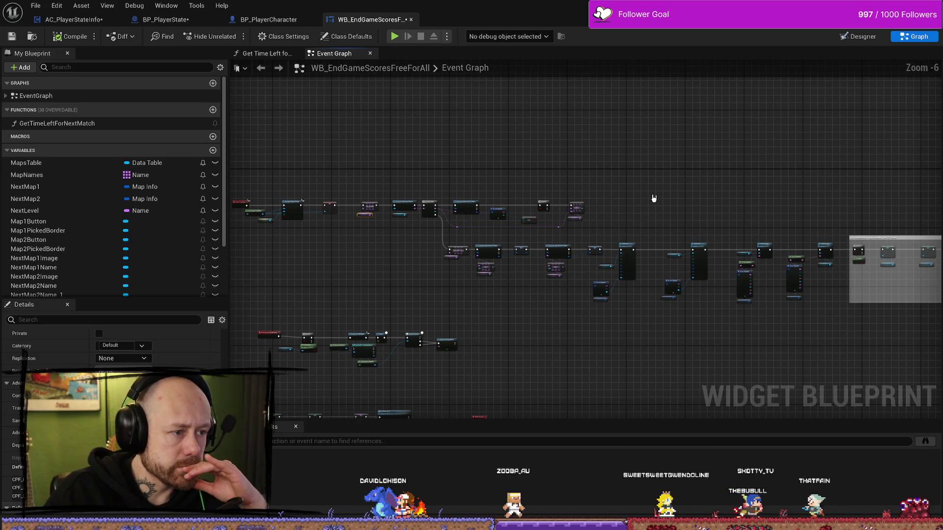
drag(444, 197, 443, 152)
mouse_move(332, 155)
mouse_down()
mouse_move(467, 221)
mouse_move(657, 284)
mouse_move(905, 274)
mouse_move(942, 297)
mouse_move(876, 291)
mouse_move(888, 311)
mouse_move(929, 303)
mouse_up()
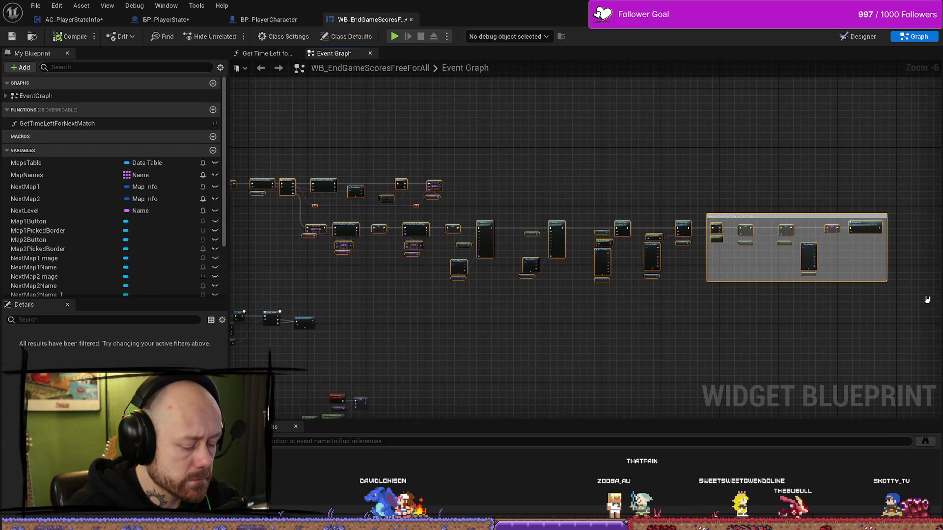
- Wrap the selected nodes in a comment titled ChooseGame AfterMatch
key(c)
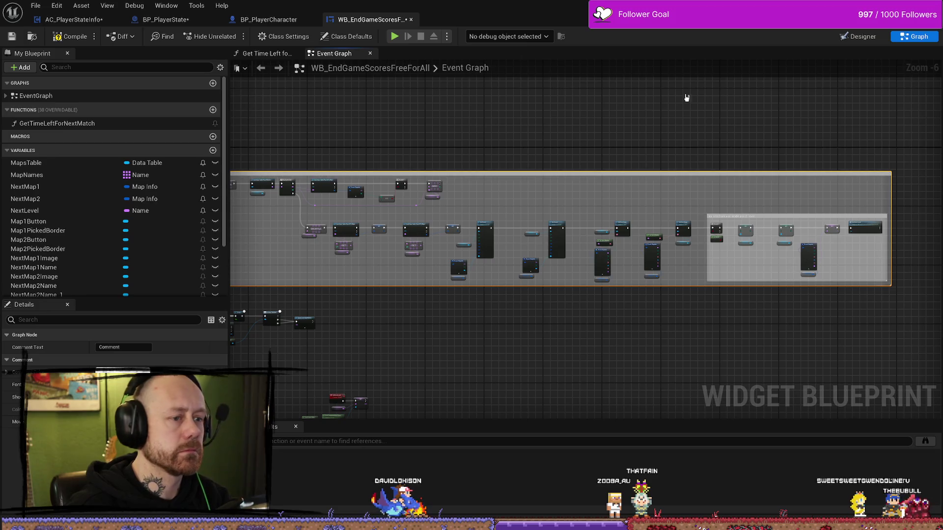
scroll(428, 129, up, 5)
drag(428, 129, 438, 193)
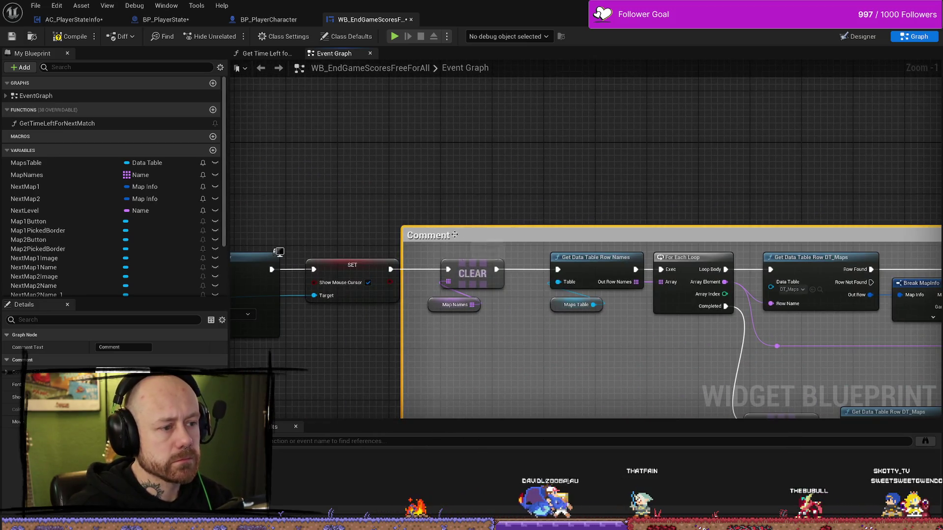
drag(463, 233, 506, 234)
double_click(503, 235)
text(hooseGame AfterMa)
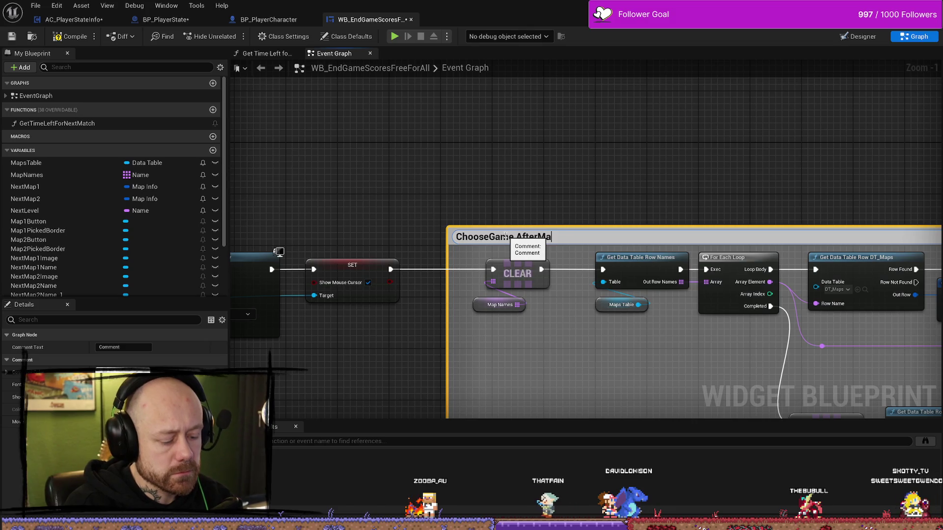
text(tch)
key(Return)
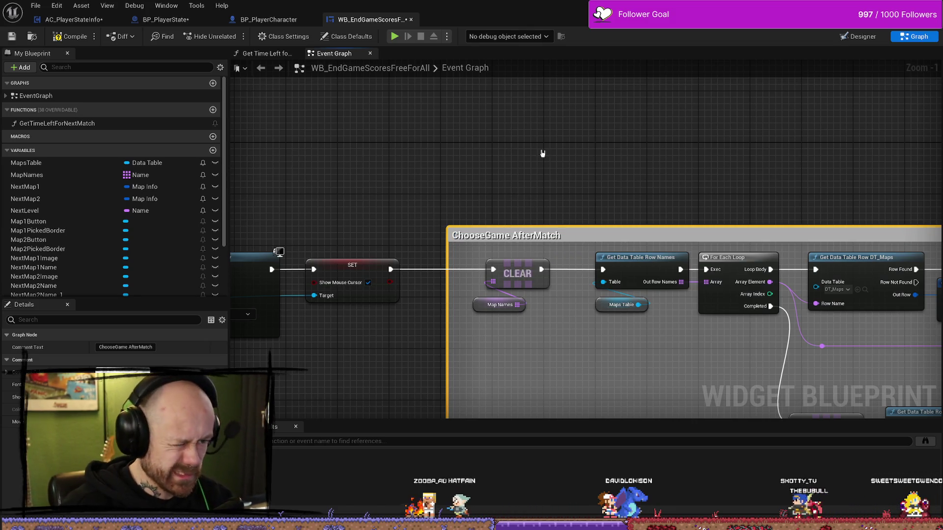
- Move the ChooseGame AfterMatch comment group further right and recheck its title
scroll(543, 153, down, 5)
scroll(446, 133, up, 4)
scroll(501, 209, down, 4)
scroll(464, 192, up, 3)
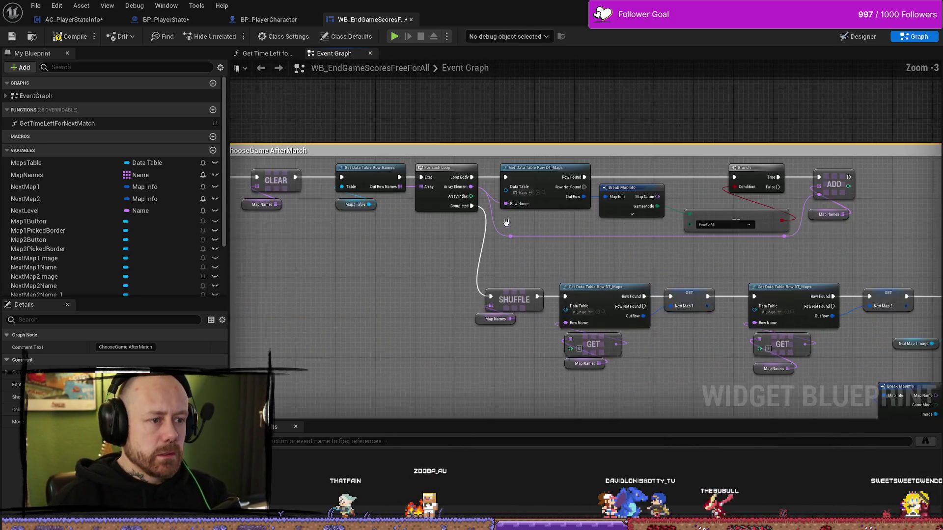
mouse_move(477, 148)
mouse_down()
mouse_move(572, 154)
mouse_move(545, 158)
mouse_move(588, 146)
mouse_move(382, 116)
mouse_up()
double_click(527, 161)
- Review the whole event graph, including the Map2Button release chain and Delay/Open Level nodes
scroll(491, 162, down, 8)
scroll(530, 186, up, 5)
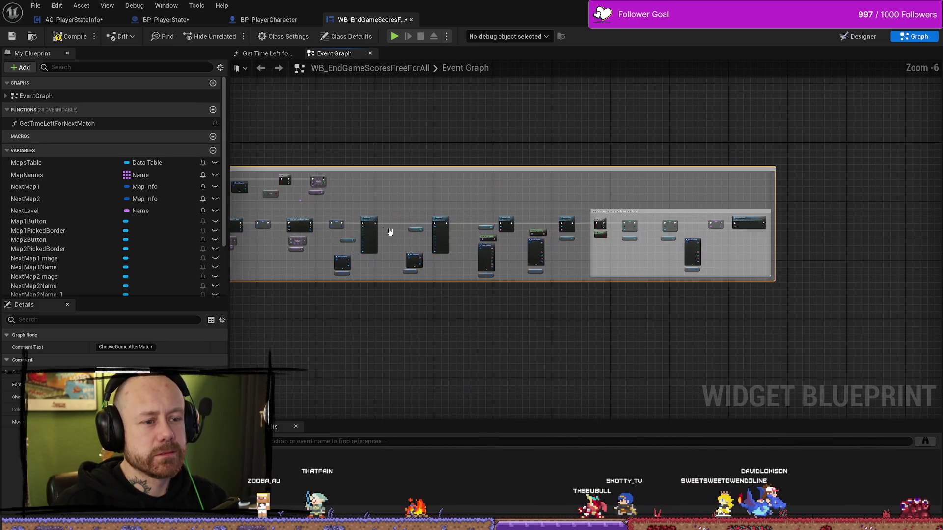
scroll(442, 182, up, 3)
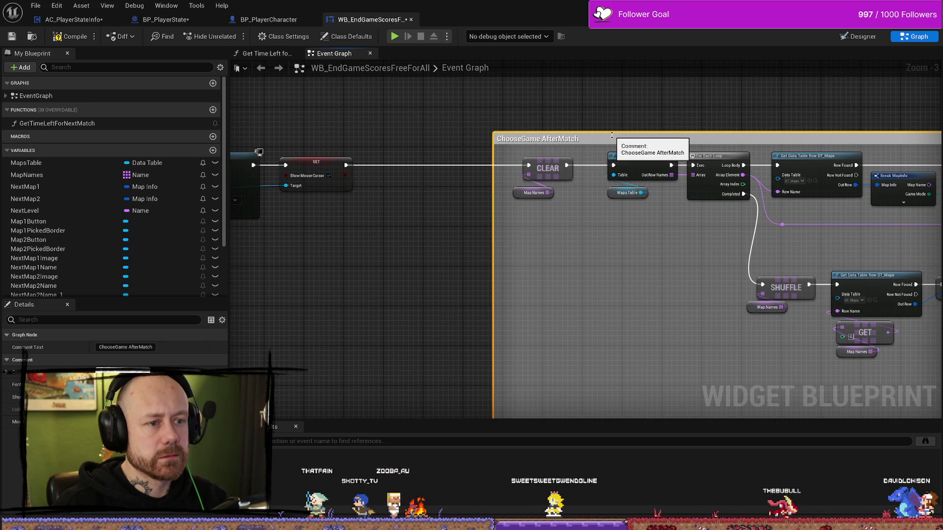
scroll(349, 152, up, 2)
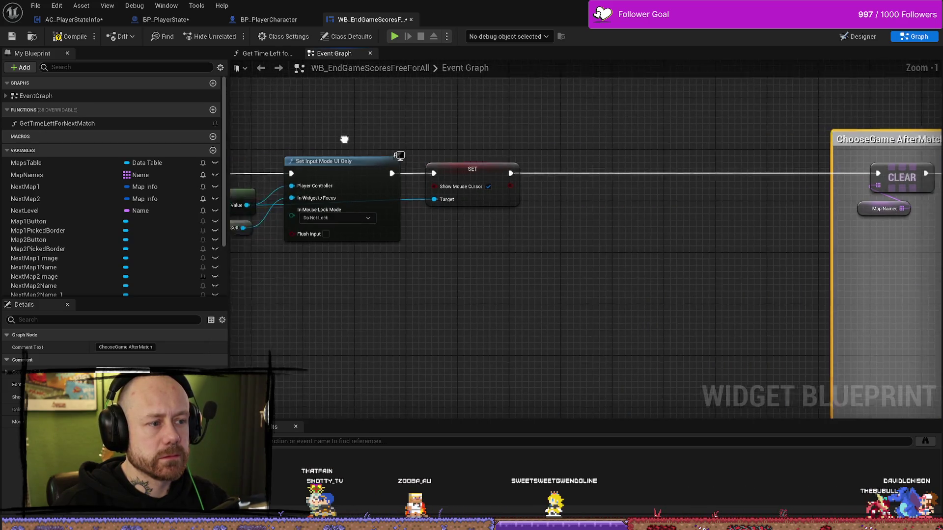
mouse_move(607, 119)
mouse_down()
mouse_move(701, 158)
mouse_move(600, 158)
mouse_up()
scroll(560, 116, down, 5)
scroll(518, 224, up, 4)
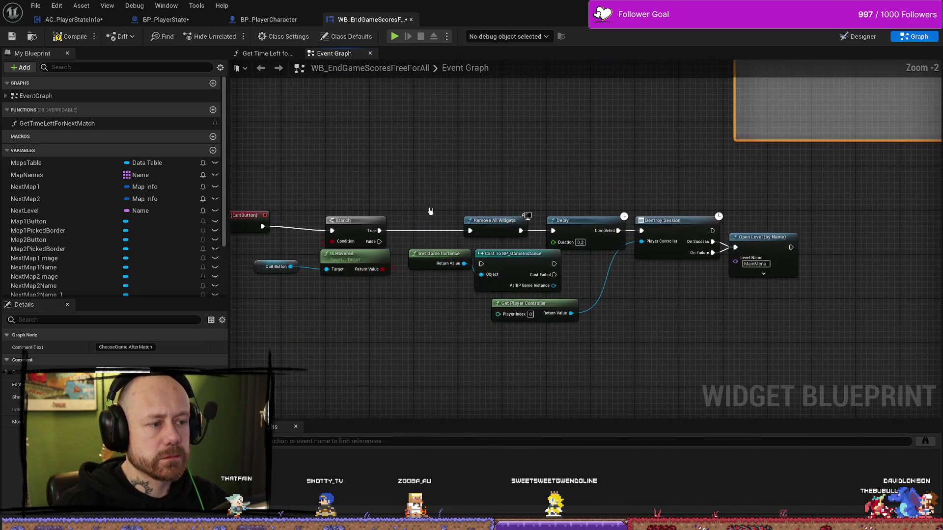
scroll(515, 202, down, 2)
mouse_move(515, 201)
mouse_down()
mouse_move(552, 158)
mouse_move(632, 262)
mouse_move(544, 270)
mouse_move(590, 212)
mouse_move(611, 203)
mouse_move(469, 185)
mouse_up()
scroll(552, 158, up, 3)
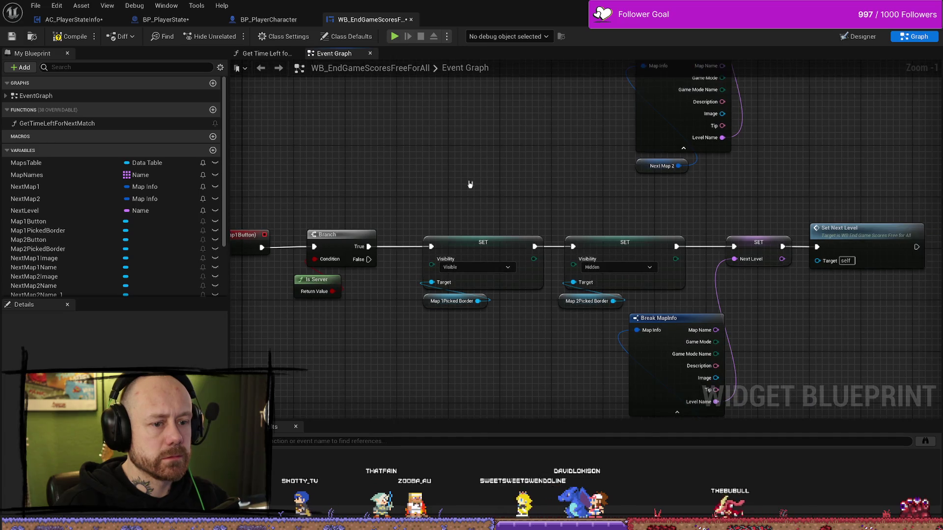
scroll(666, 181, down, 2)
mouse_move(573, 175)
mouse_down()
mouse_move(565, 259)
mouse_move(701, 167)
mouse_move(597, 238)
mouse_move(526, 200)
mouse_move(550, 111)
mouse_up()
scroll(526, 200, up, 2)
scroll(511, 208, up, 1)
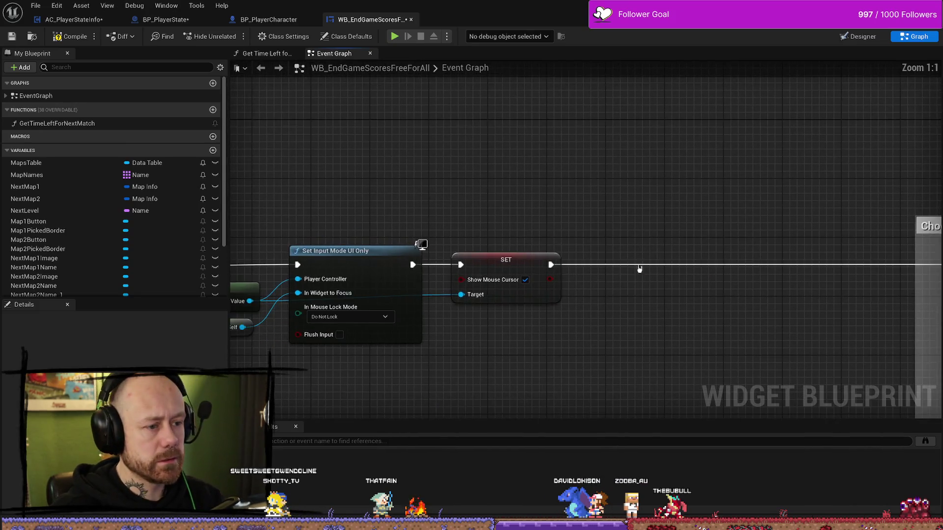
drag(524, 214, 540, 205)
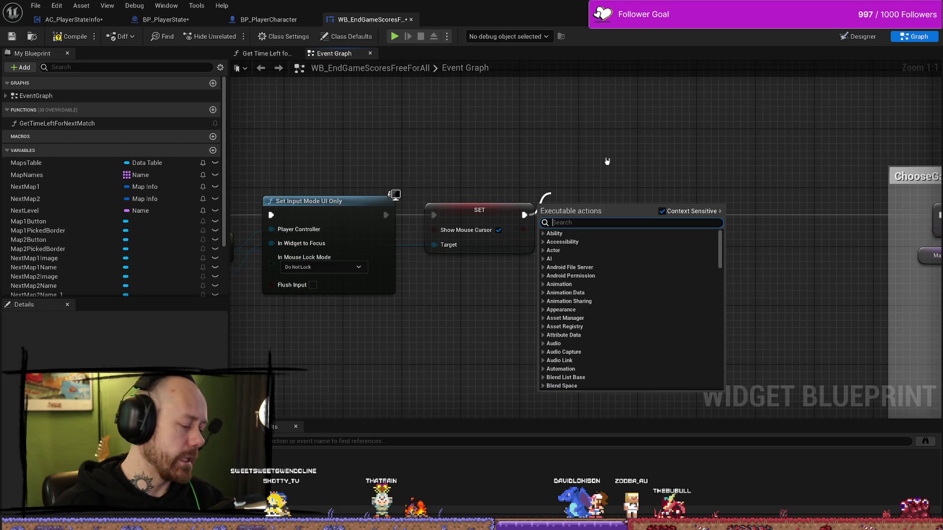
text(get)
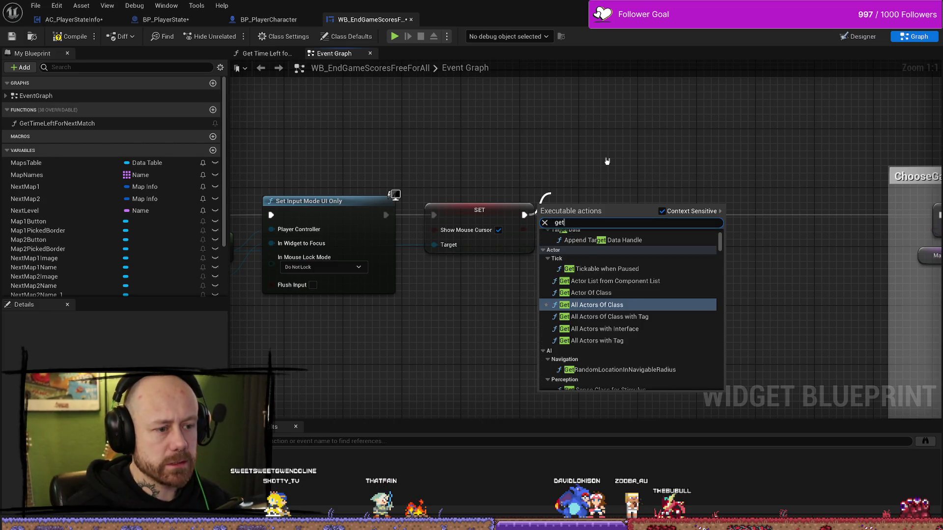
click(607, 165)
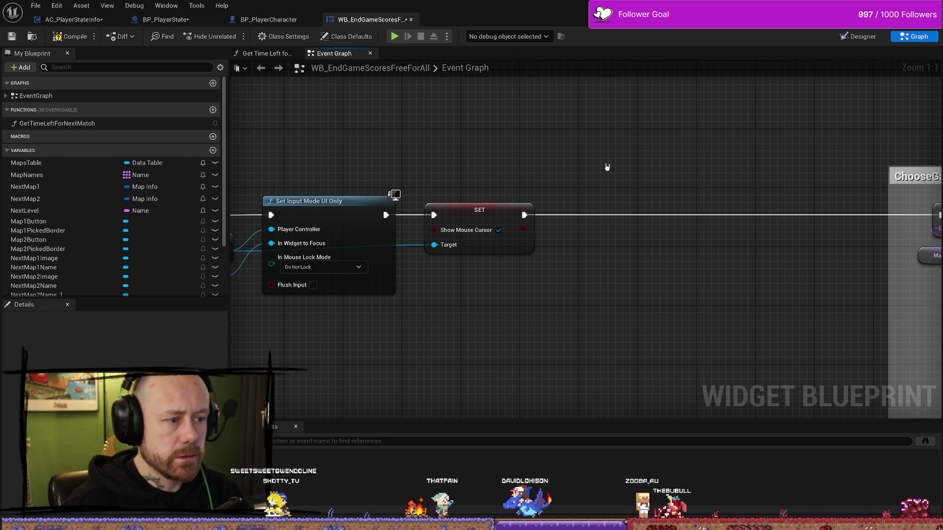
scroll(583, 244, down, 2)
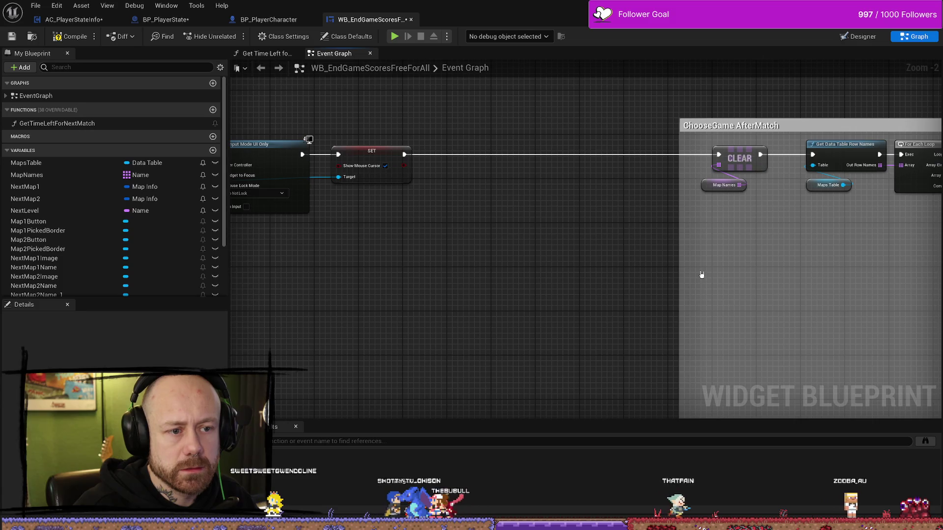
drag(702, 274, 523, 268)
drag(824, 231, 553, 230)
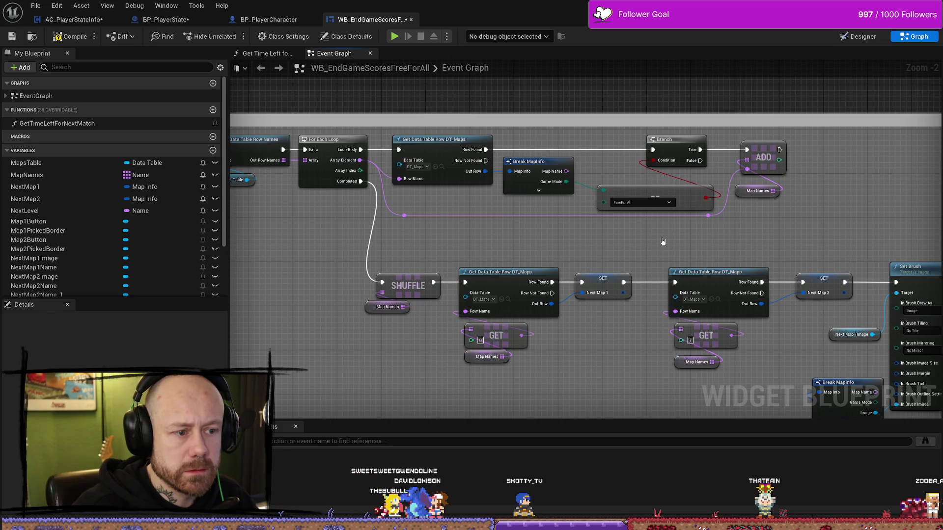
drag(641, 253, 634, 223)
drag(646, 309, 316, 264)
drag(832, 153, 396, 143)
drag(724, 143, 455, 122)
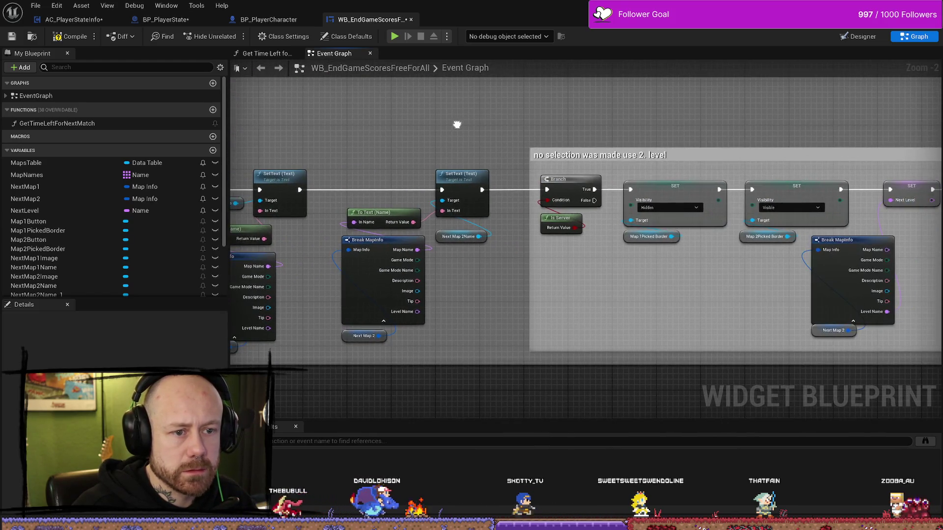
scroll(625, 205, down, 4)
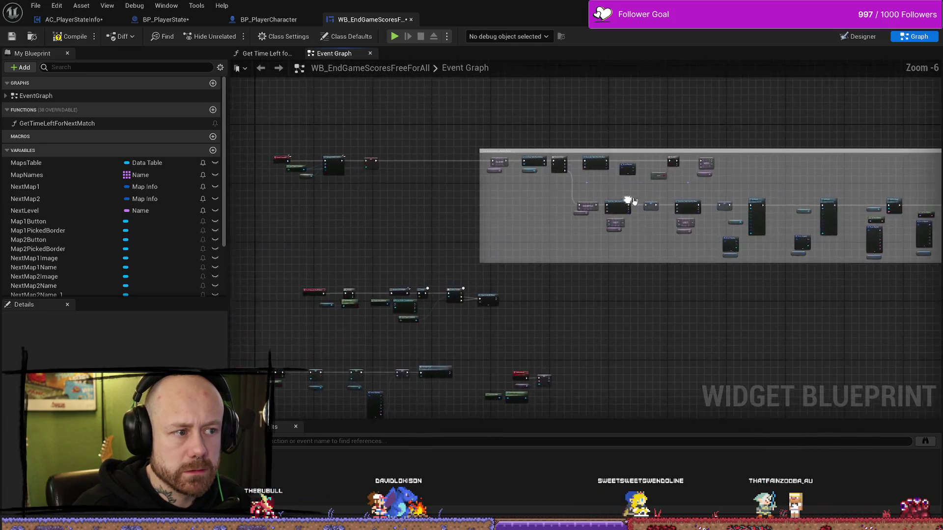
scroll(565, 217, up, 5)
mouse_move(457, 243)
mouse_down()
mouse_move(572, 230)
mouse_move(488, 316)
mouse_move(491, 267)
mouse_up()
scroll(532, 236, down, 2)
scroll(491, 267, up, 1)
mouse_move(366, 305)
mouse_down()
mouse_move(490, 305)
mouse_move(506, 238)
mouse_move(553, 205)
mouse_up()
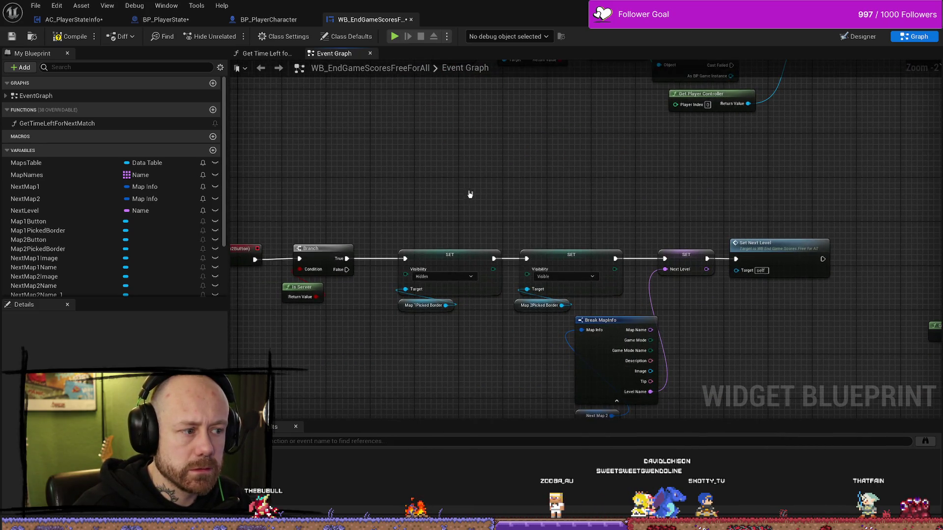
drag(470, 194, 547, 177)
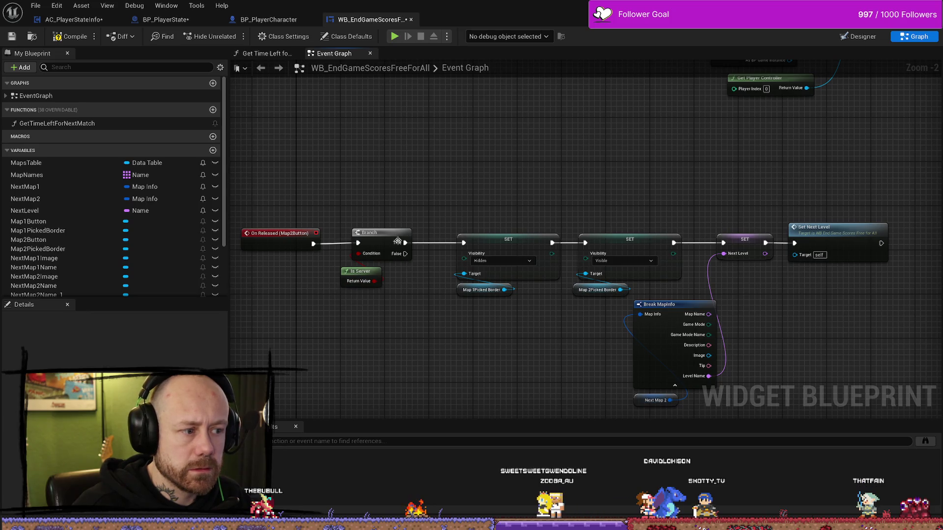
scroll(562, 355, down, 3)
drag(558, 264, 432, 316)
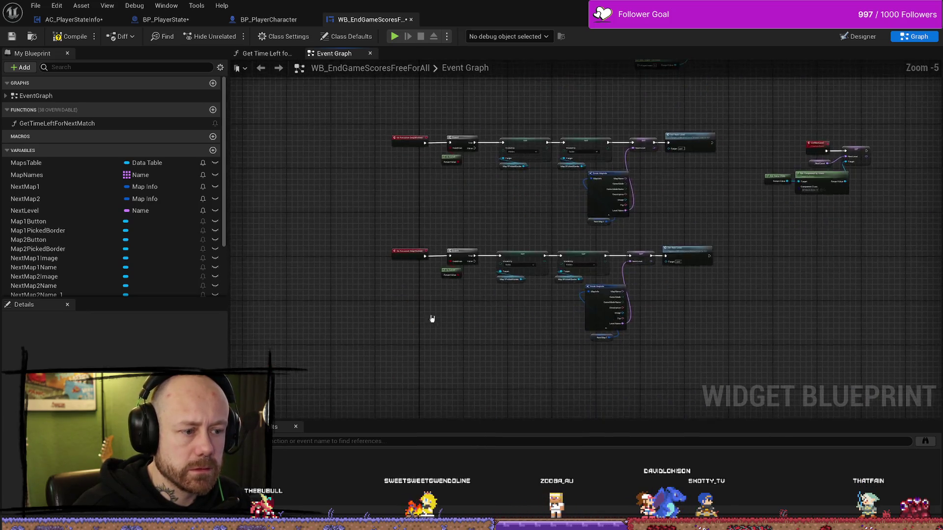
scroll(603, 363, up, 2)
scroll(604, 360, down, 3)
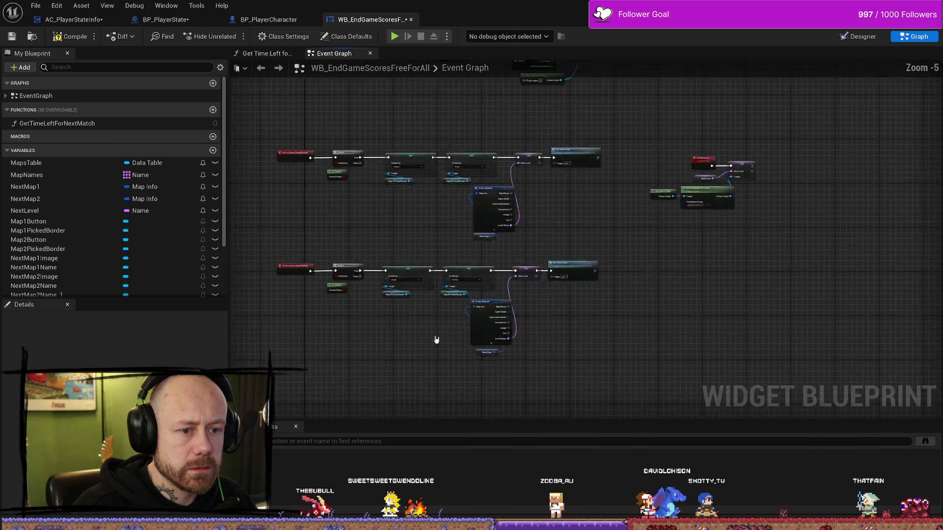
scroll(653, 238, up, 4)
scroll(564, 270, down, 5)
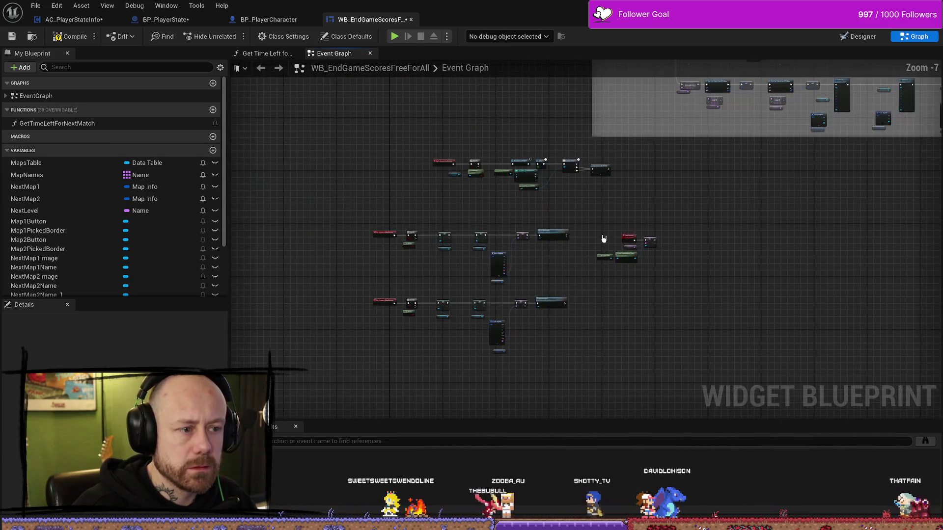
scroll(583, 316, up, 2)
scroll(494, 230, up, 6)
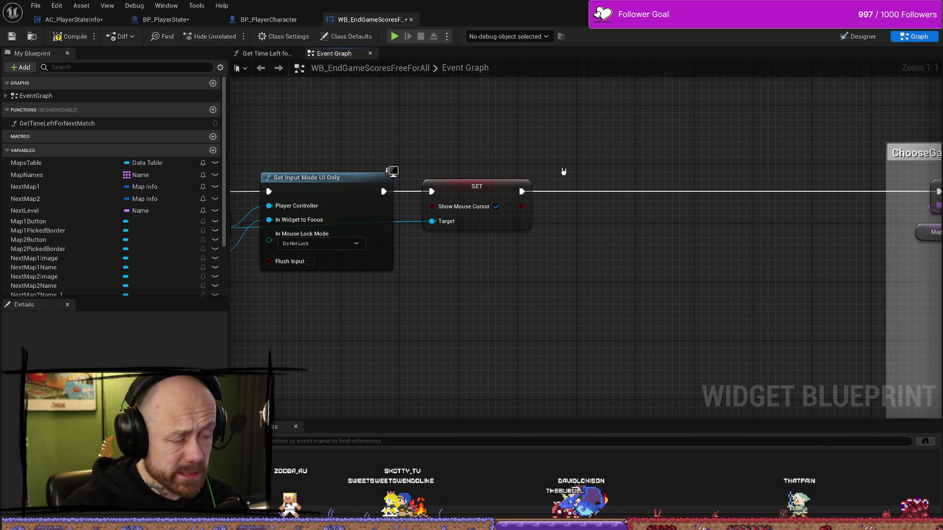
drag(563, 172, 534, 205)
- Bring up the graph's action list near ChooseGame AfterMatch and dismiss it
drag(576, 287, 571, 292)
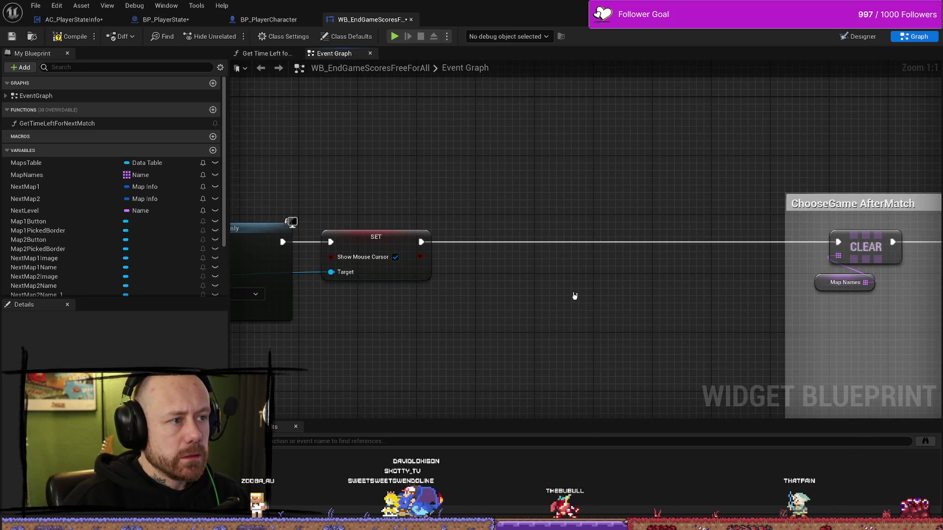
right_click(512, 288)
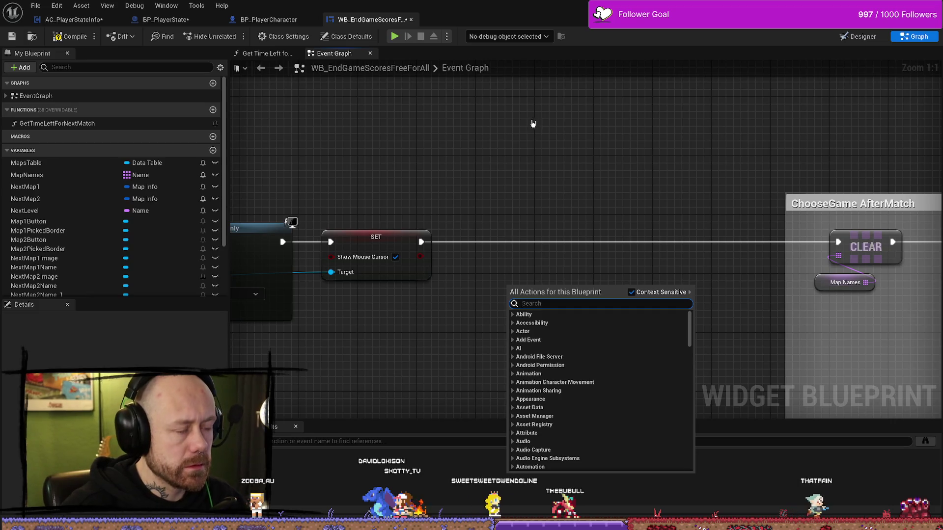
key(Escape)
- Save every modified asset with File > Save All
click(43, 5)
click(38, 5)
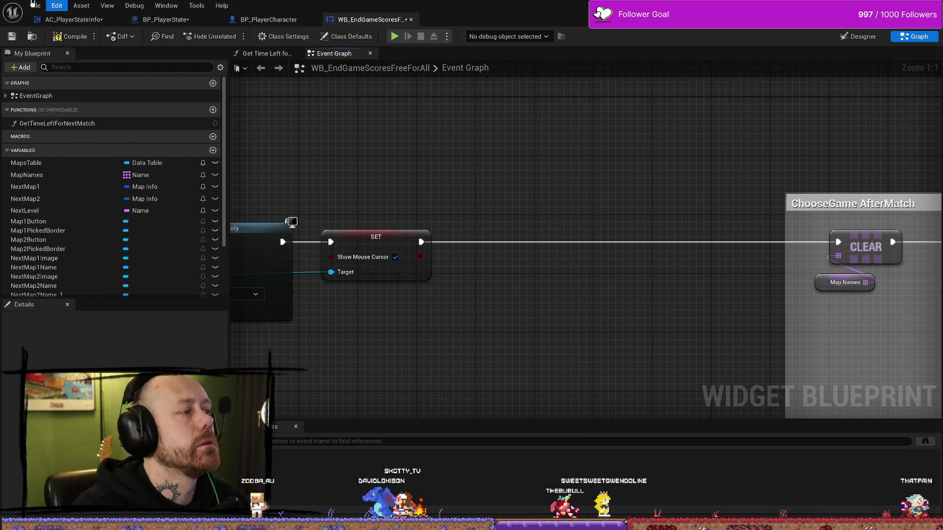
click(36, 5)
click(59, 61)
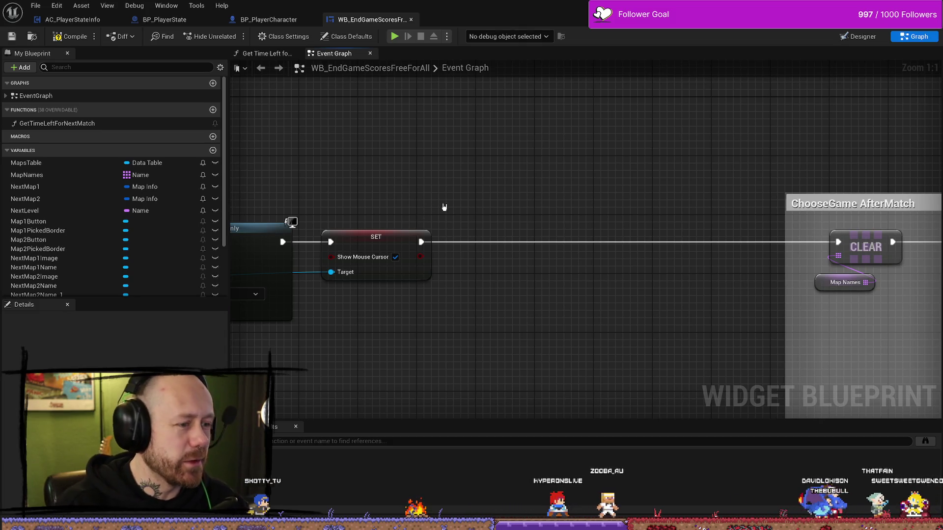
drag(445, 202, 491, 175)
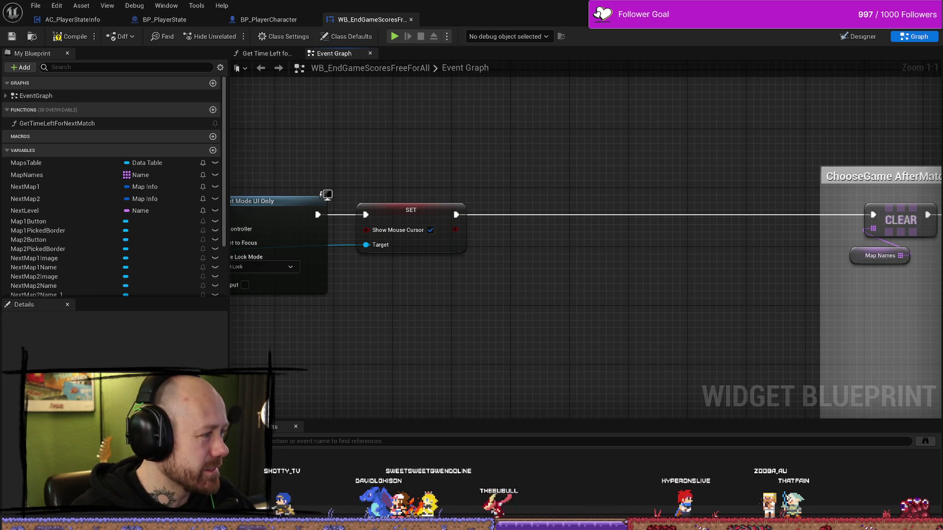
key(alt+Tab)
- Load YouTube in a new Firefox tab, then bring the browser with the video forward
key(alt+Tab)
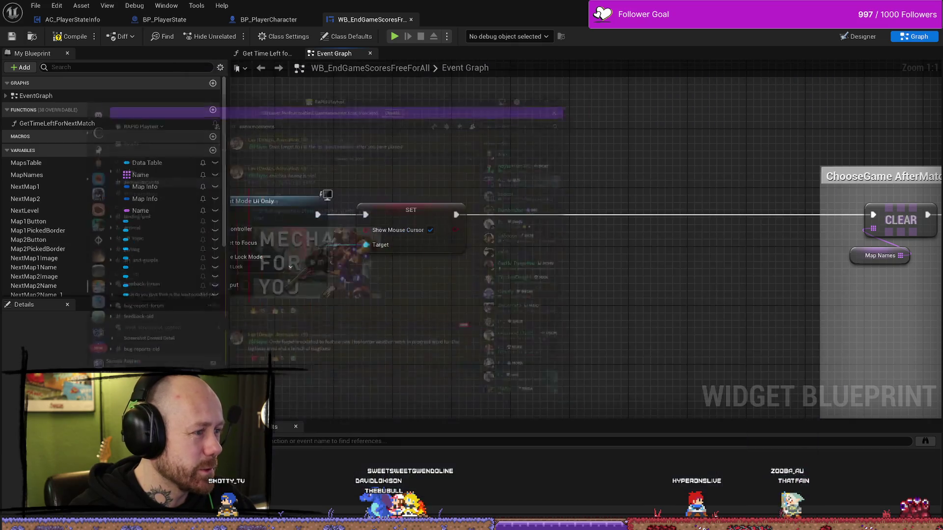
key(alt+Tab)
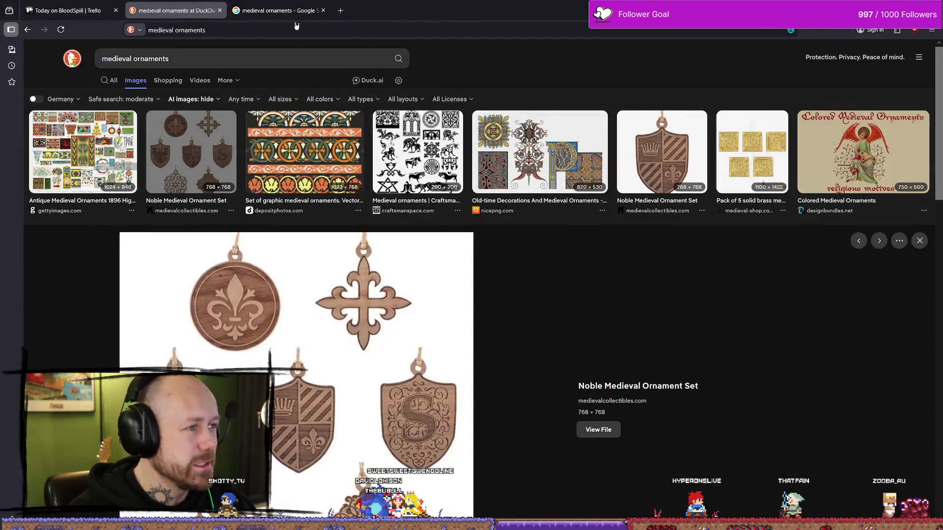
key(ctrl+t)
text(youtube.com)
key(Return)
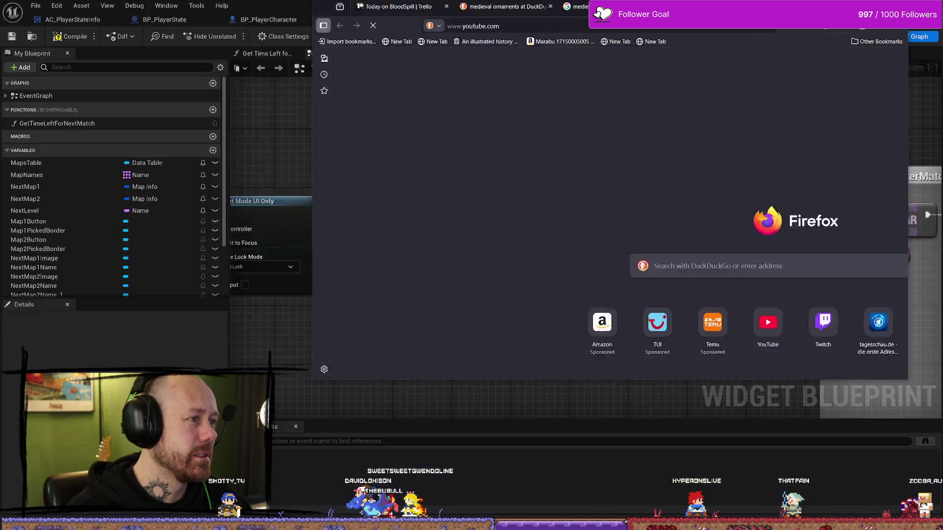
key(alt+Tab)
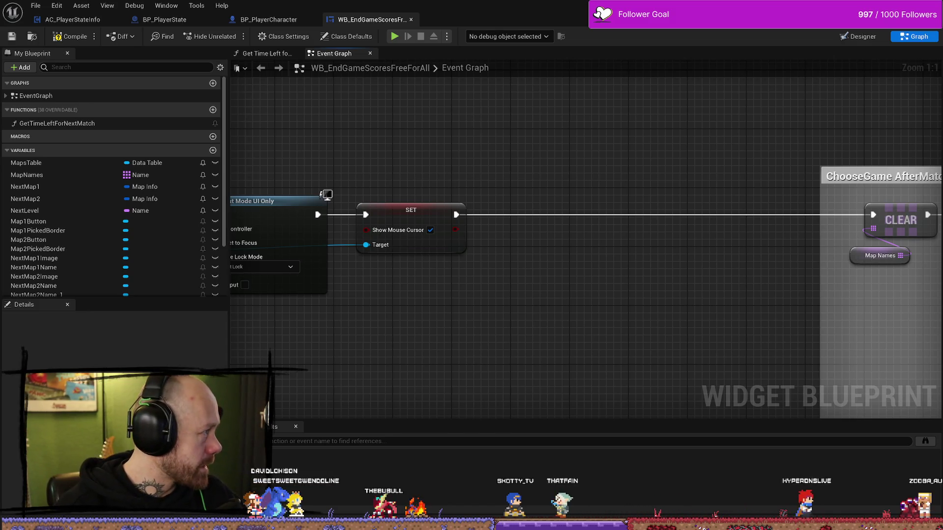
key(alt+Tab)
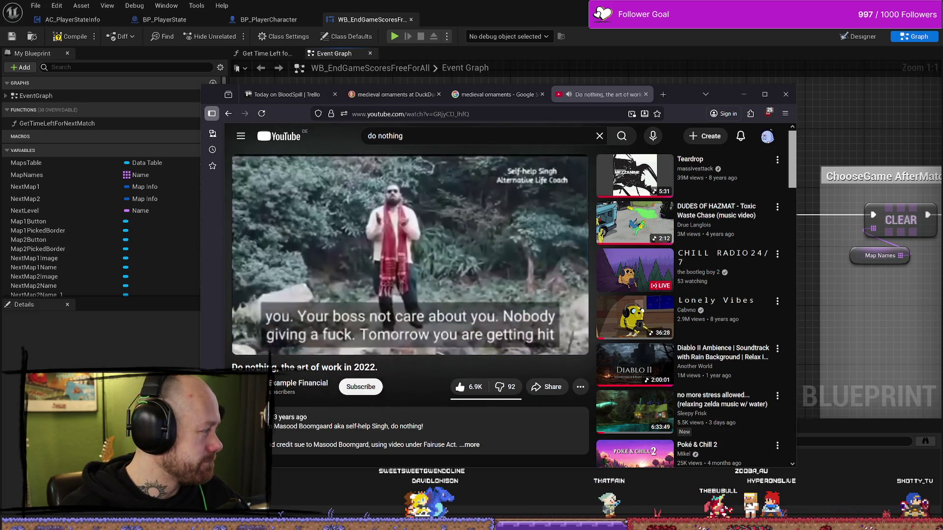
- Start the video playing and move the browser window up and right
key(k)
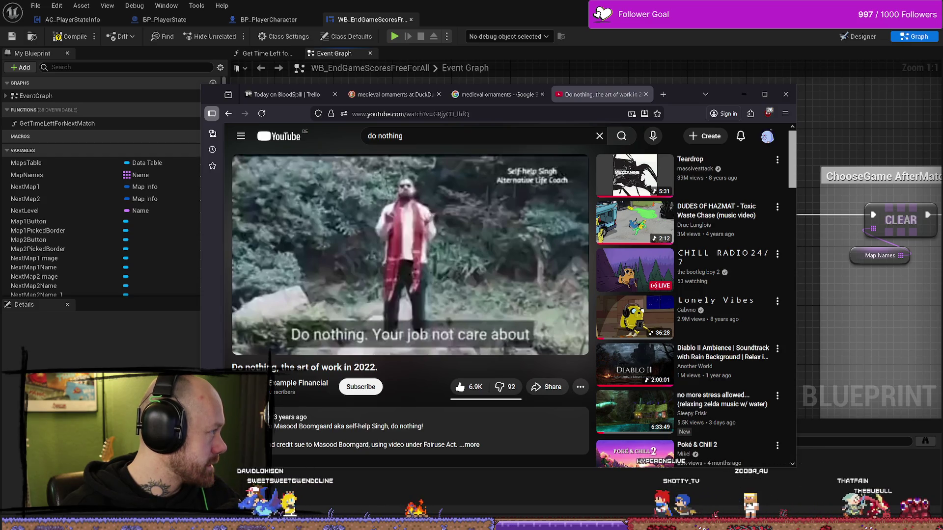
click(421, 254)
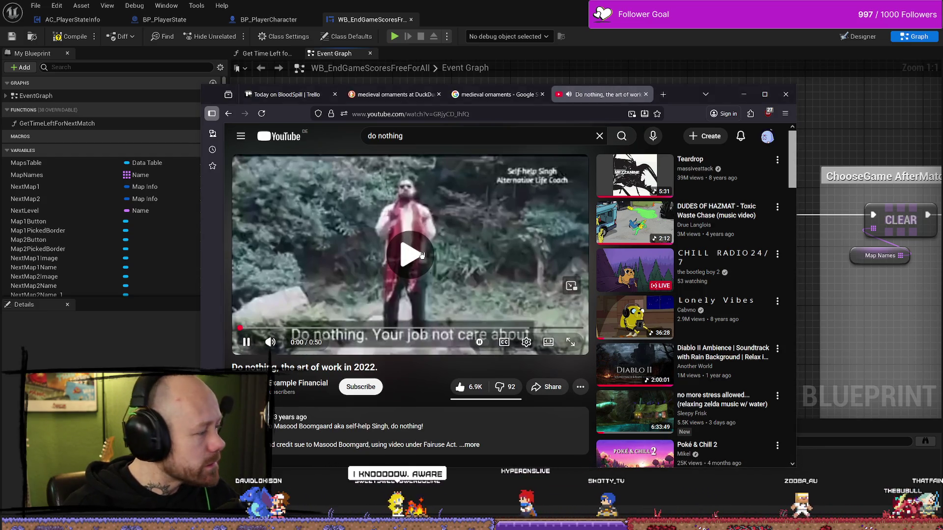
drag(682, 95, 725, 74)
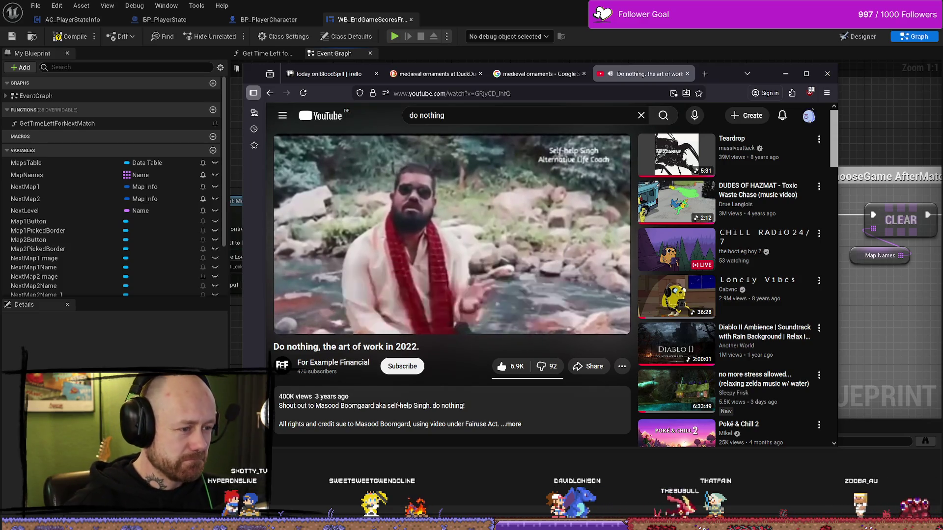
- Replay from 0:19, pause at 0:22, resume to the end, then close the video tab
mouse_move(353, 221)
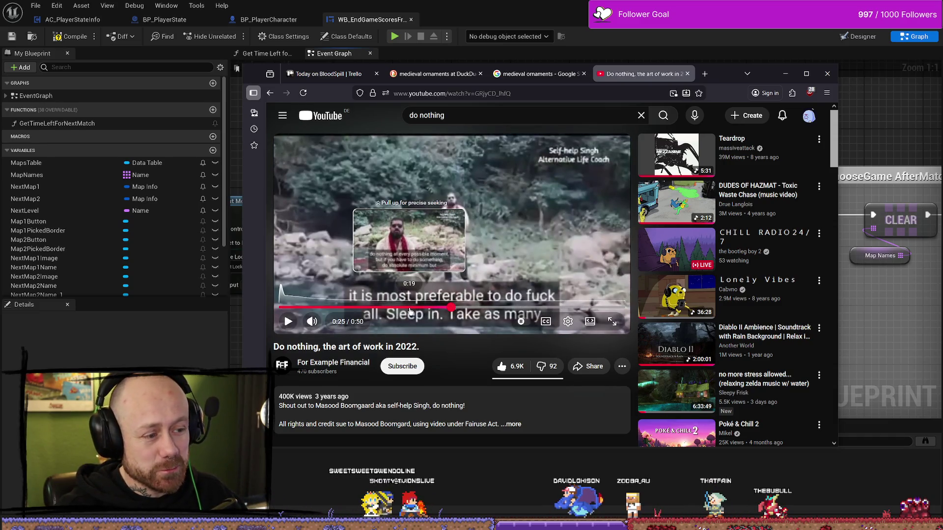
click(421, 309)
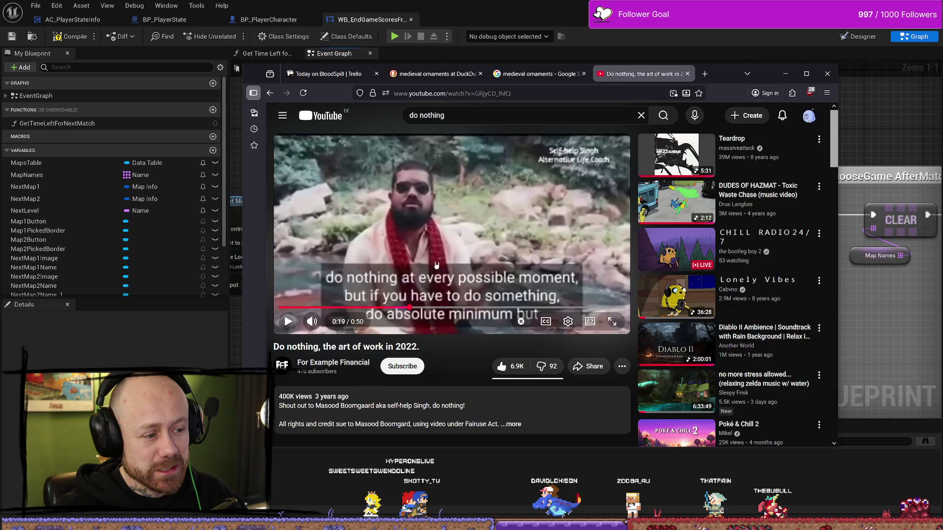
click(455, 243)
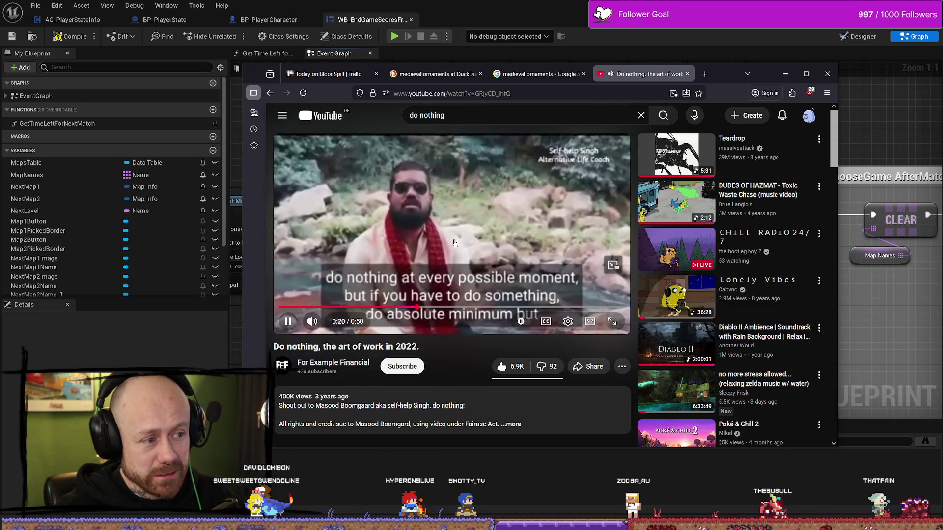
click(455, 243)
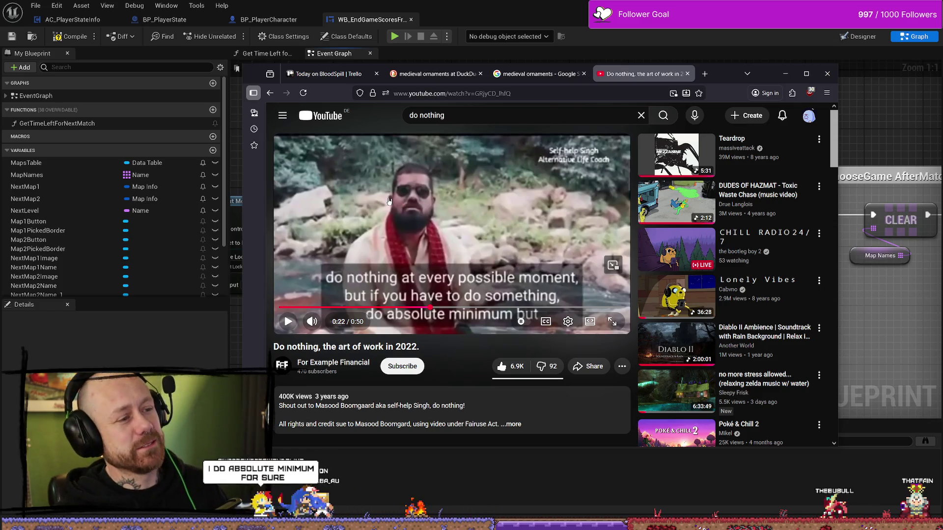
click(513, 197)
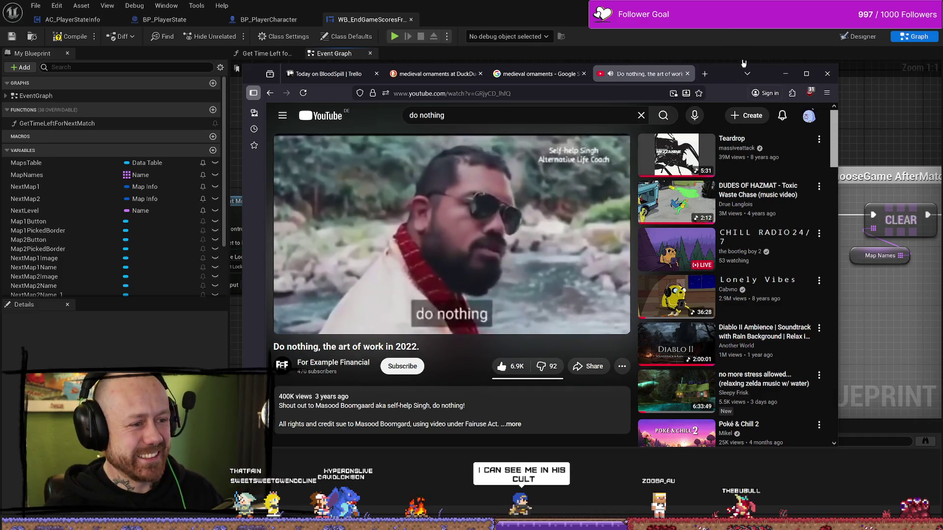
click(687, 74)
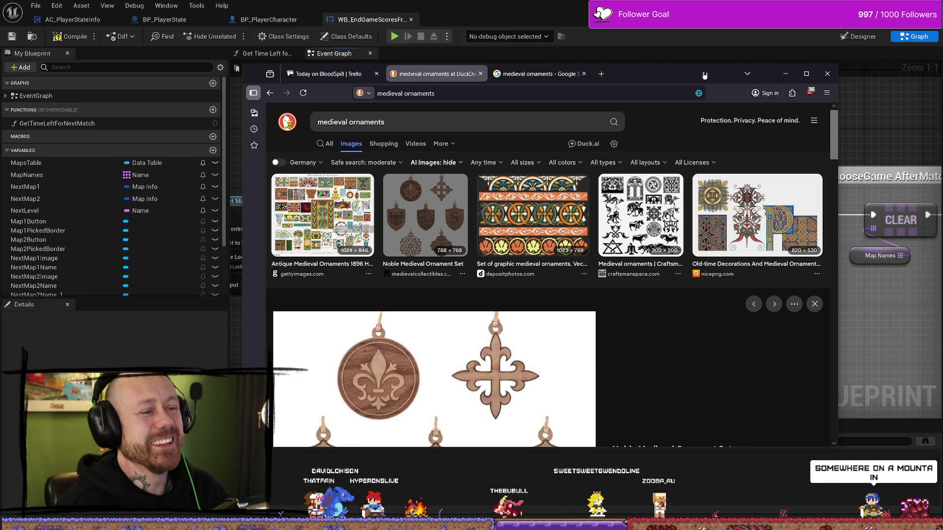
- Glance at the Google ornament images and Trello Today checklist, then minimize the browser
click(588, 78)
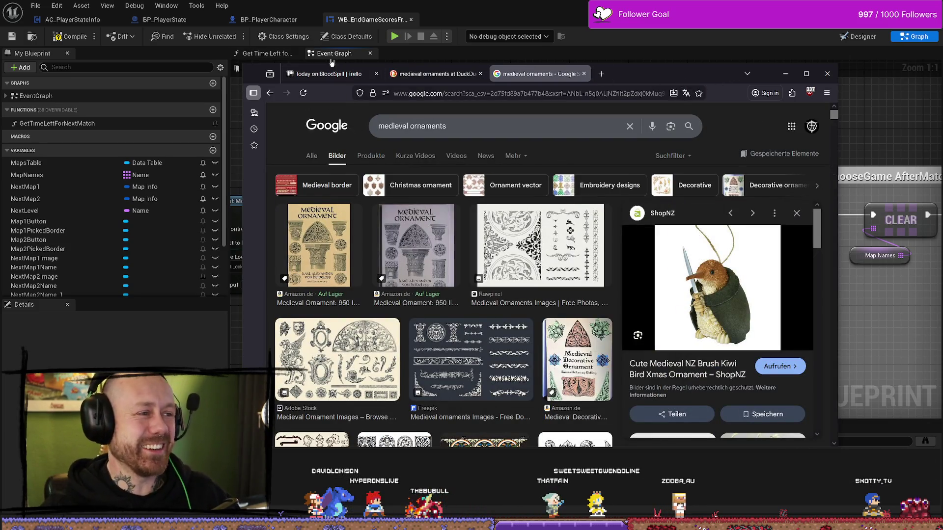
click(352, 74)
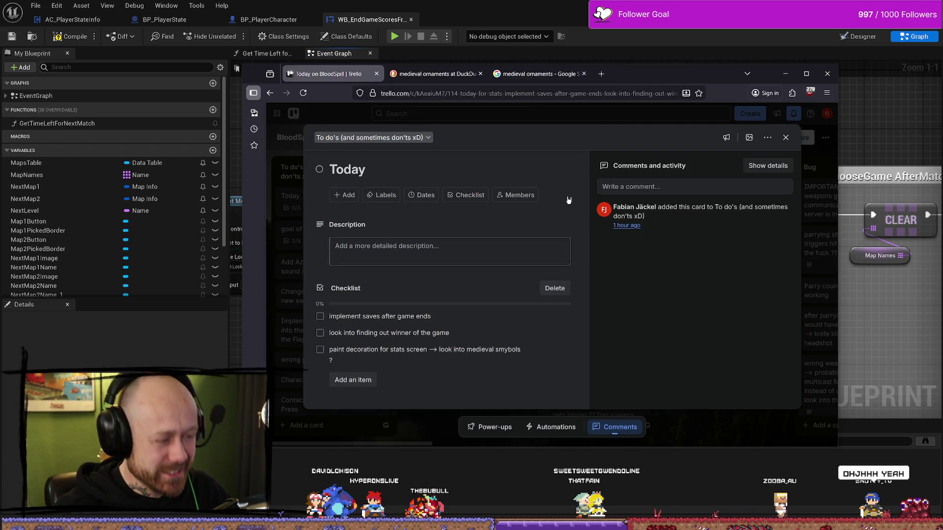
click(785, 73)
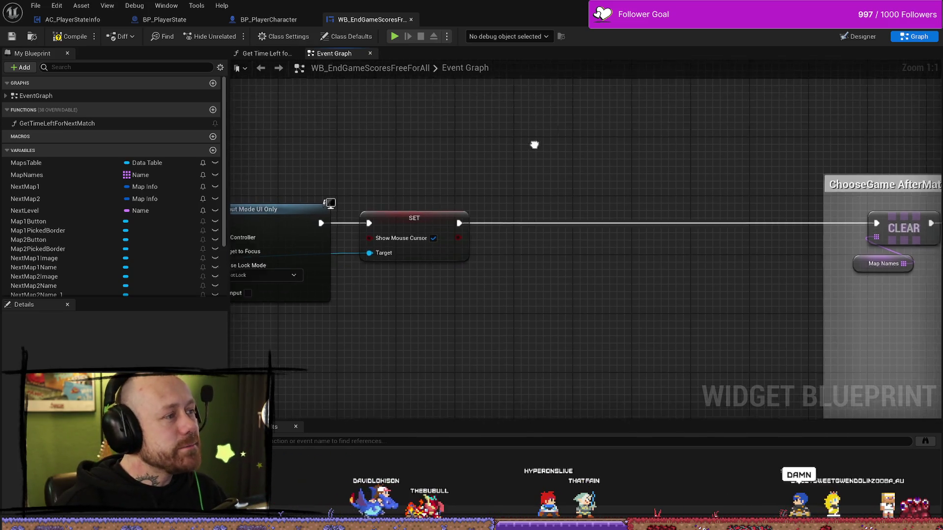
- Pan to Set Input Mode UI Only and open the Content Drawer at FPS/UI/KillFeedAndScore
drag(533, 145, 621, 147)
drag(643, 226, 609, 210)
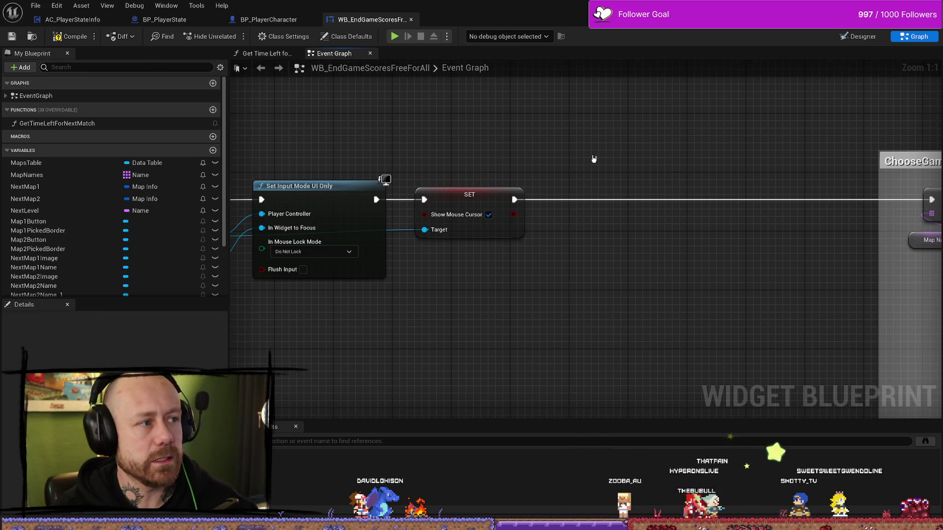
key(ctrl+space)
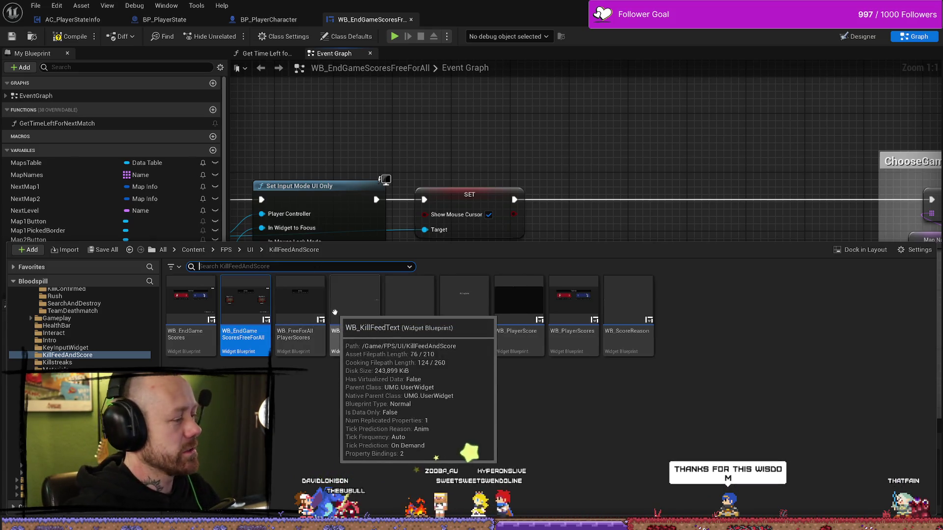
click(795, 354)
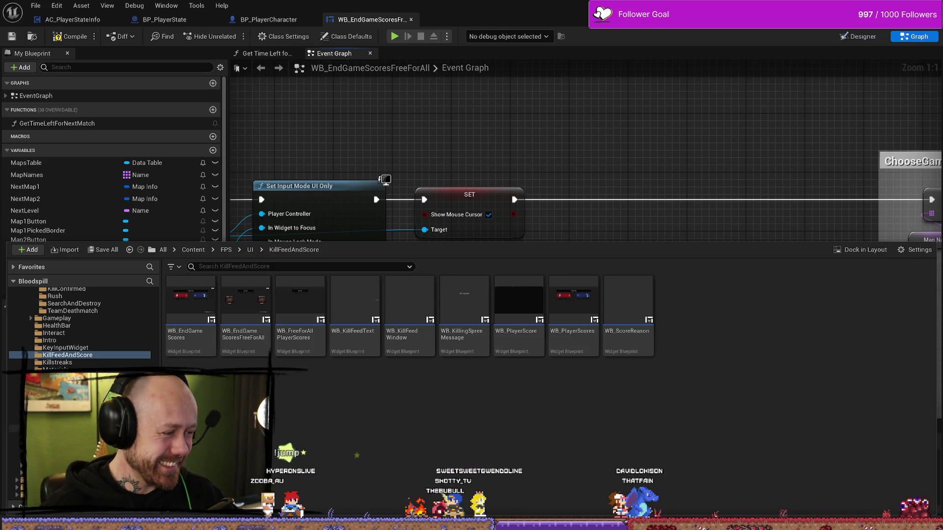
- Browse MyStuff/UI, then search the top-level Content folder for 'stats'
scroll(81, 326, down, 5)
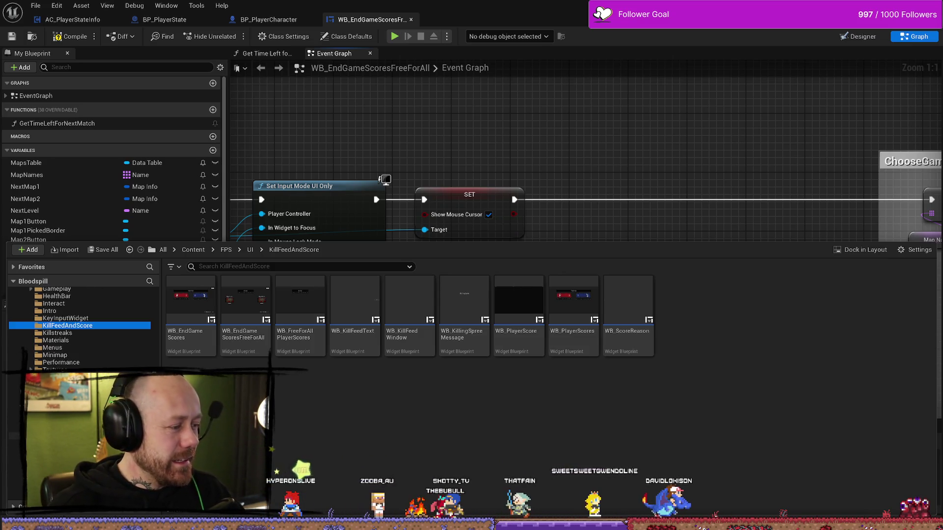
click(47, 444)
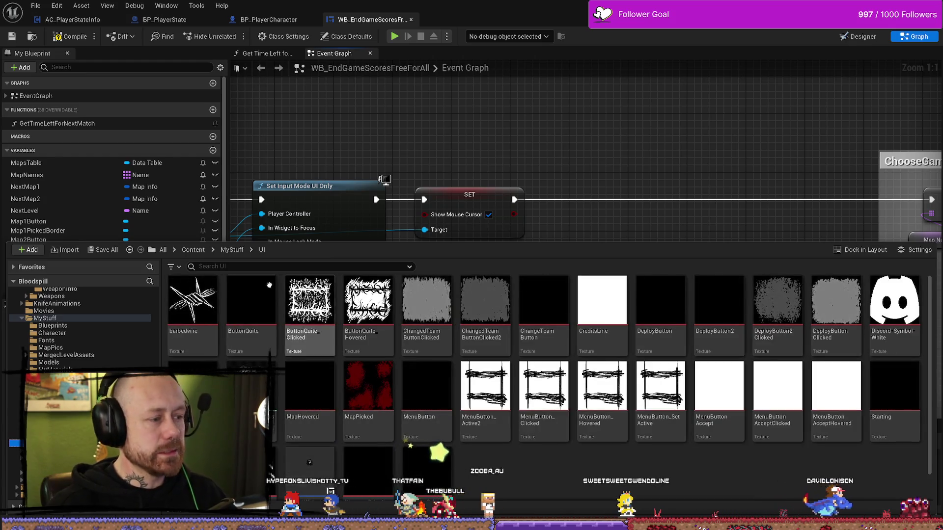
scroll(583, 435, down, 1)
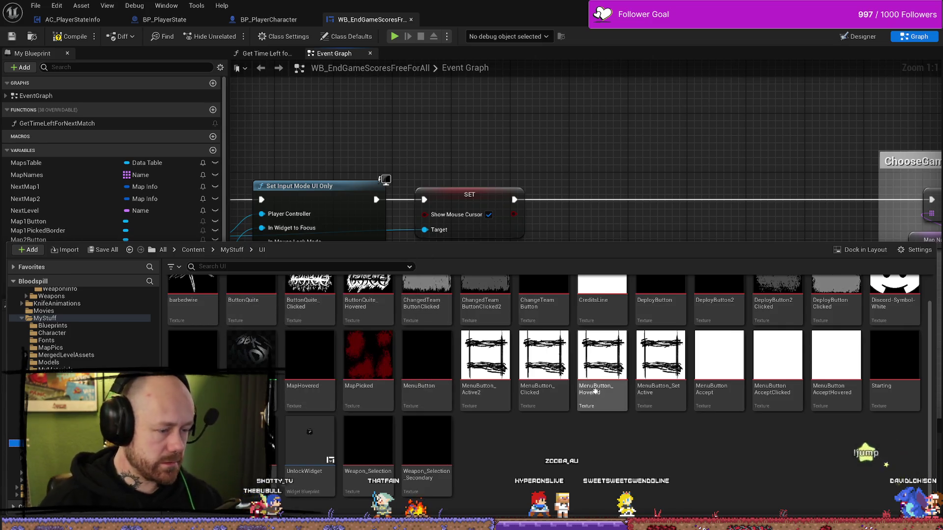
scroll(612, 448, up, 1)
scroll(45, 317, up, 5)
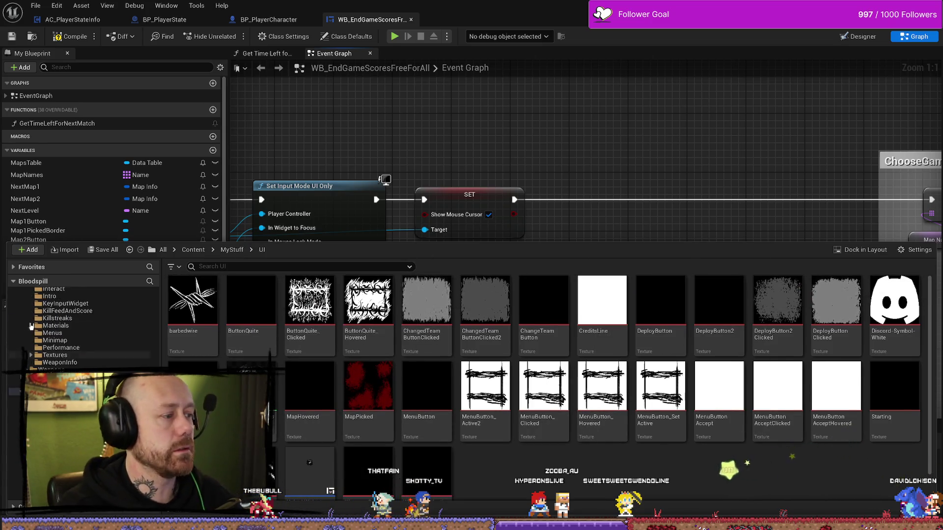
scroll(44, 317, up, 5)
click(121, 301)
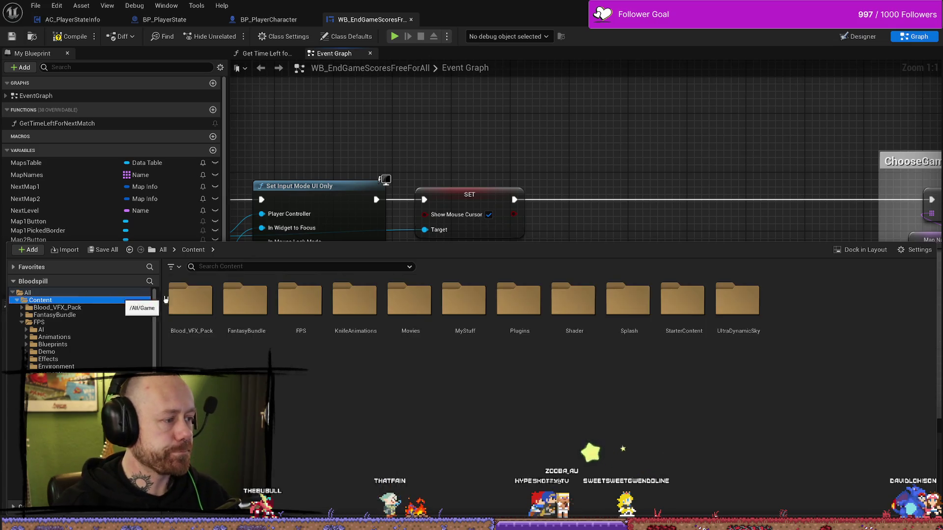
click(244, 266)
text(stats)
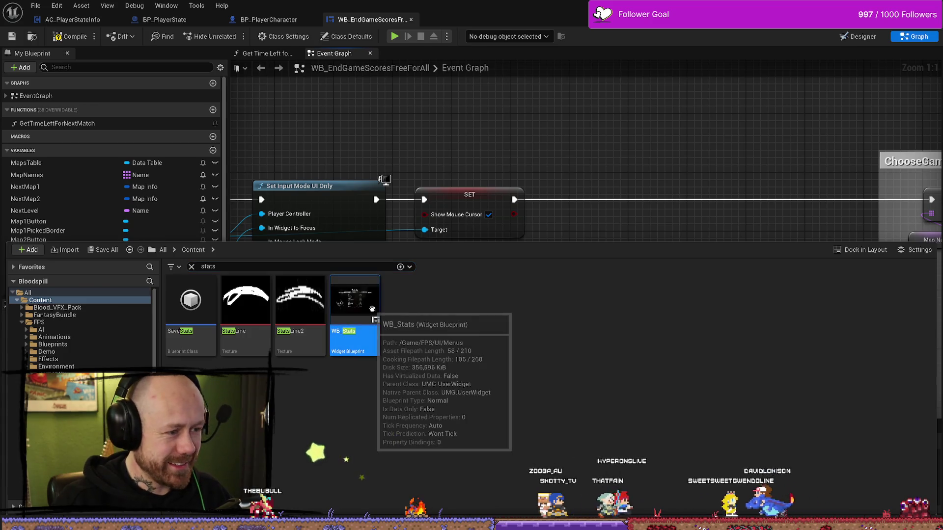
- Open WB_Stats' Event Graph and centre the 'set stats' nodes converting Deaths and Headshots
double_click(355, 307)
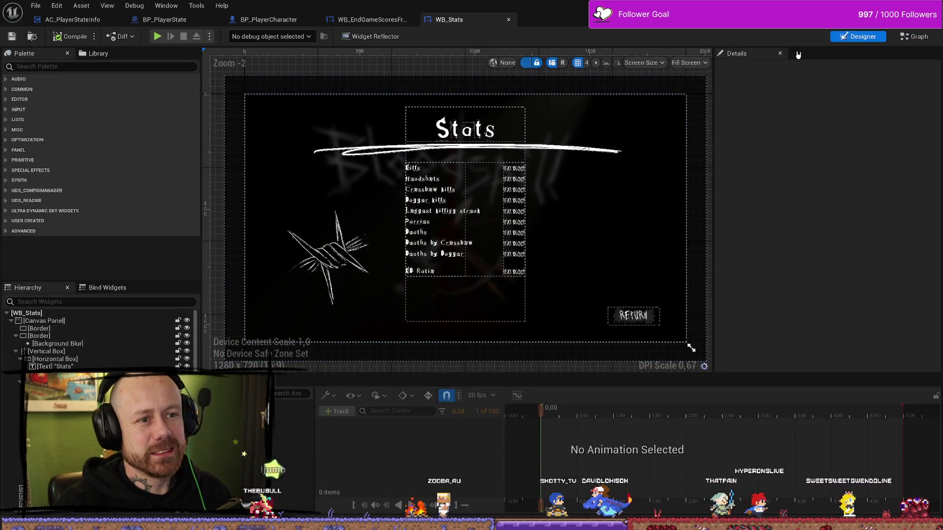
click(916, 39)
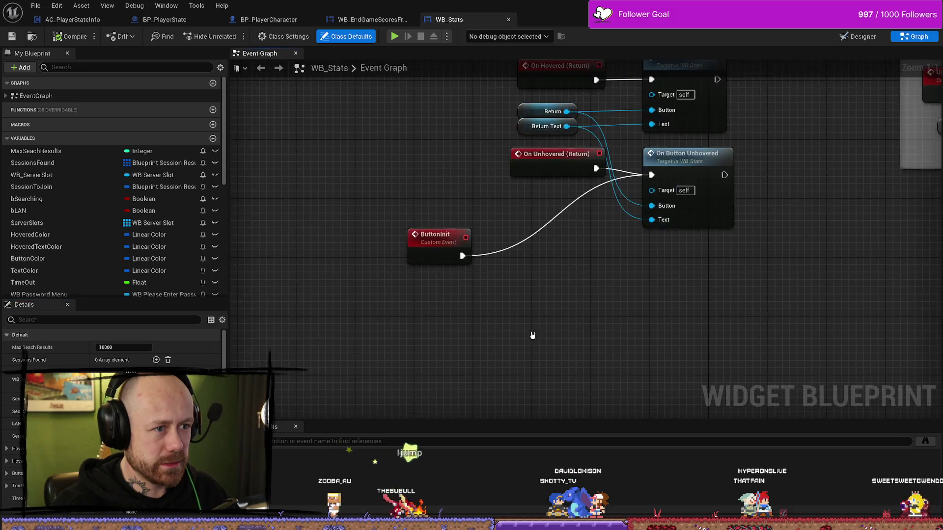
scroll(467, 265, down, 1)
scroll(575, 301, down, 2)
scroll(627, 194, up, 4)
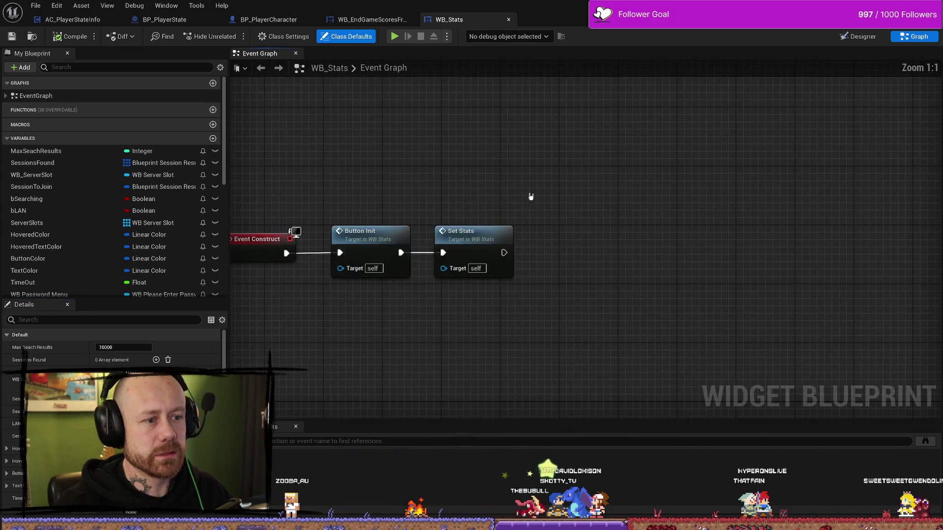
scroll(528, 196, down, 2)
scroll(630, 174, down, 1)
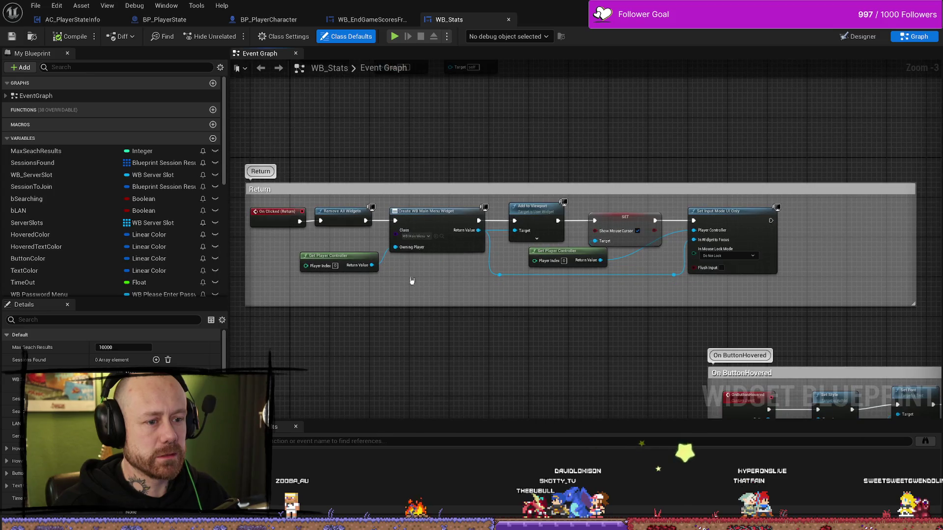
scroll(669, 137, down, 2)
scroll(600, 207, up, 6)
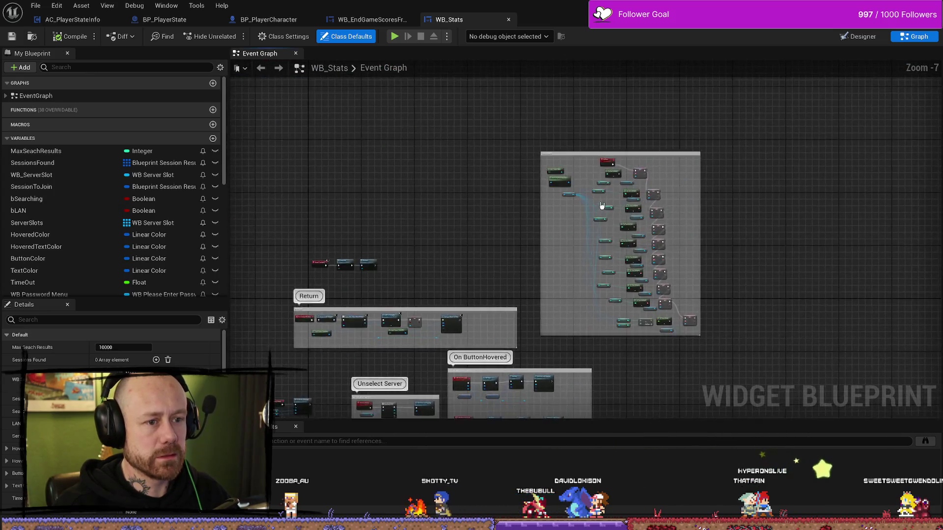
drag(447, 166, 420, 119)
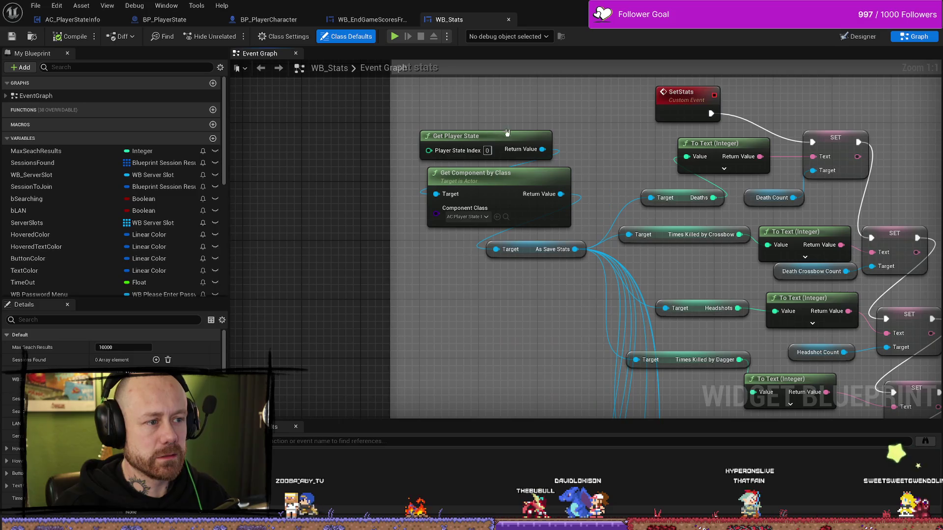
- Inspect WB_Stats' Get Player State node, then switch to the WB_EndGameScoresFreeForAll graph
click(457, 142)
click(486, 279)
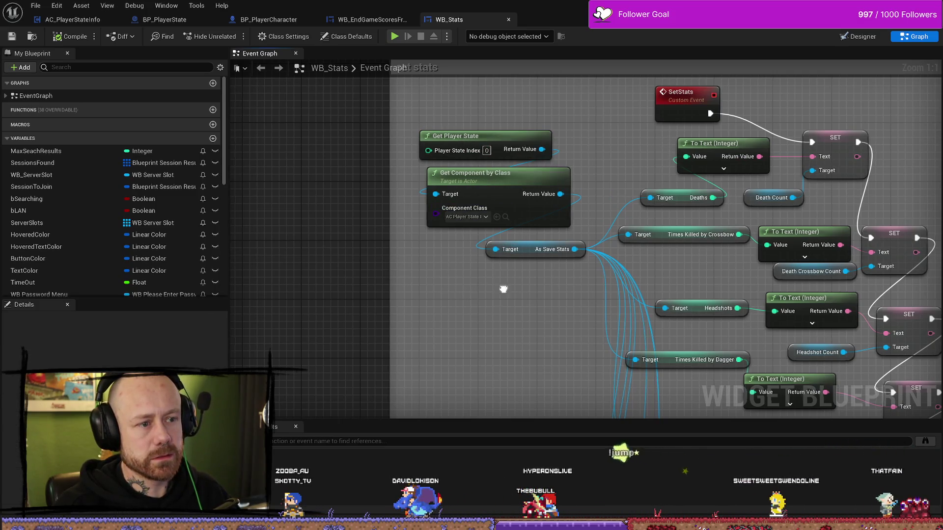
scroll(601, 209, down, 1)
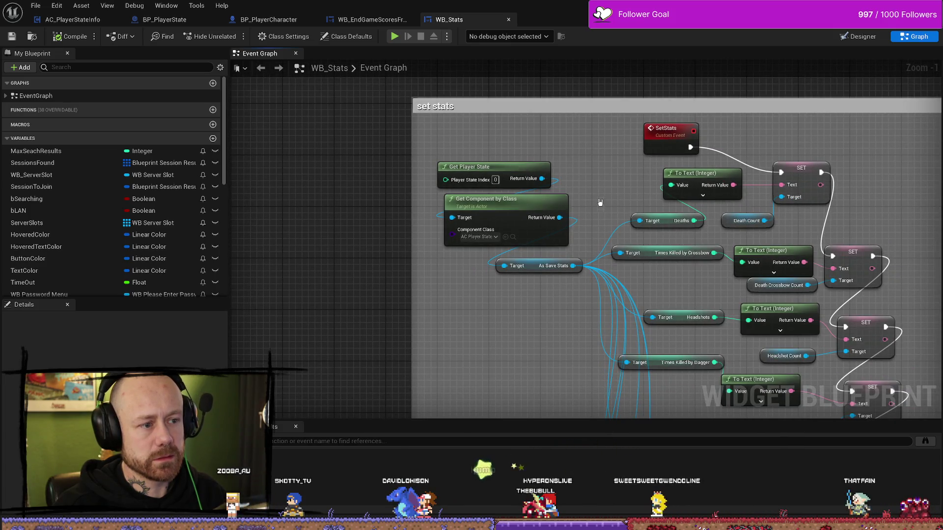
scroll(571, 166, up, 1)
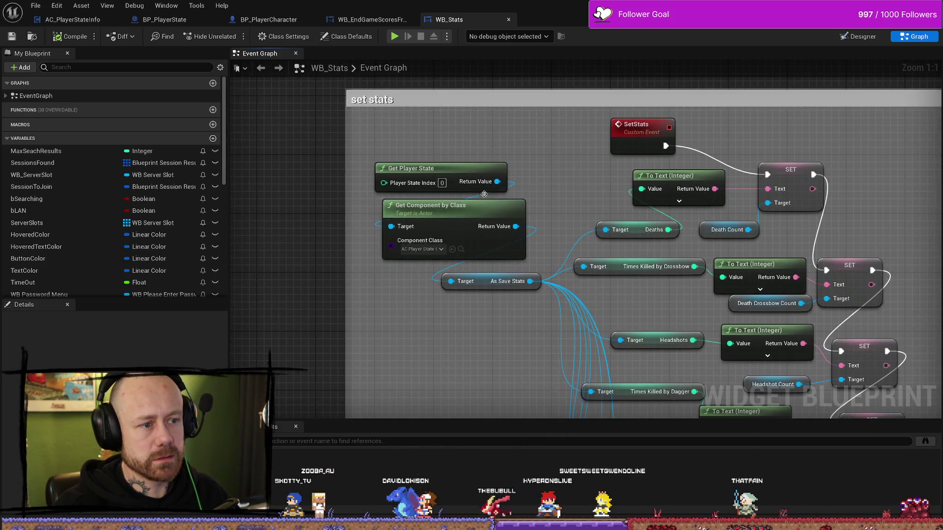
drag(463, 143, 420, 145)
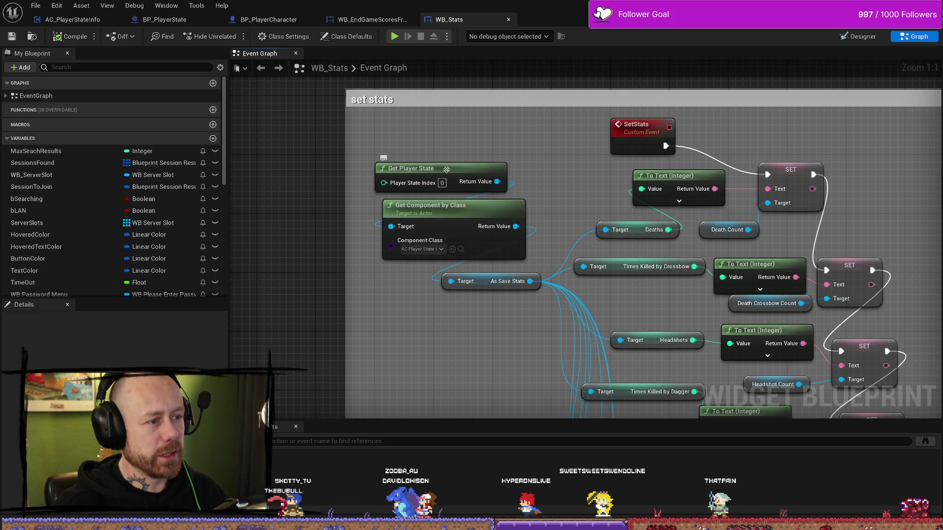
click(426, 170)
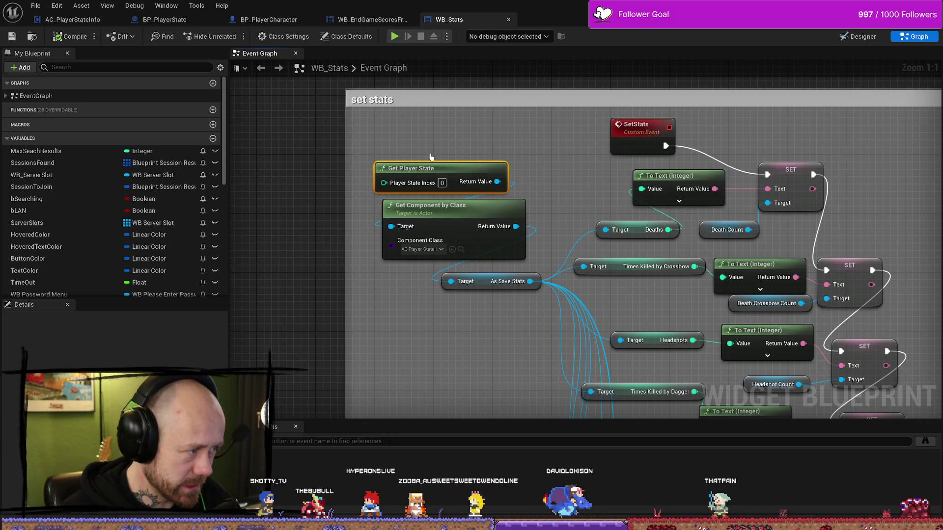
click(442, 161)
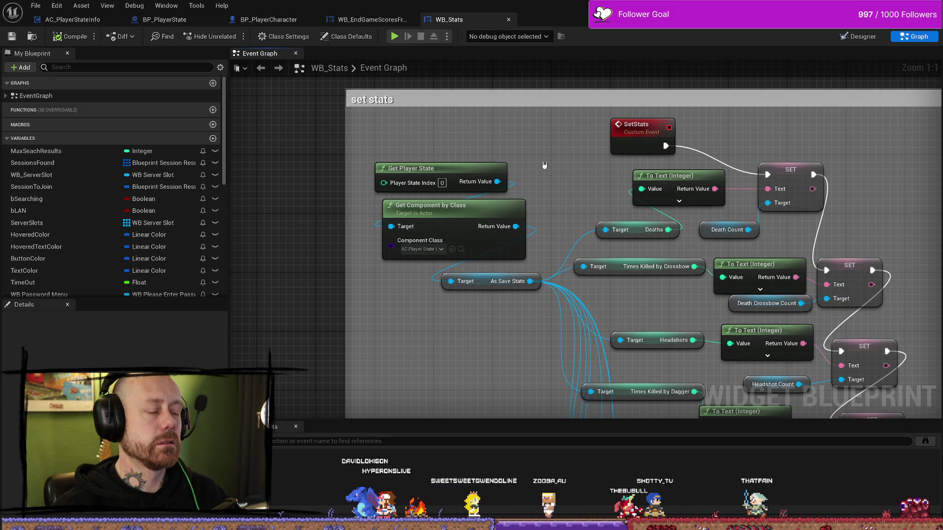
click(438, 187)
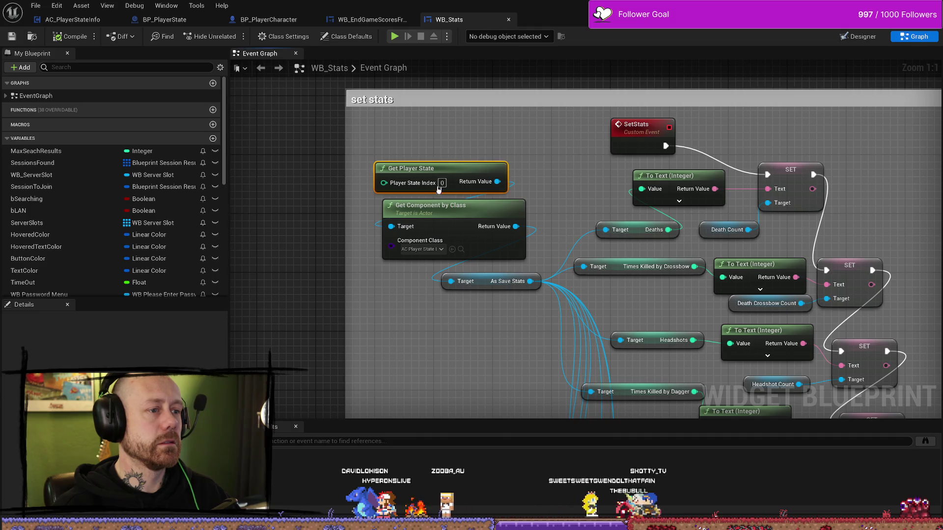
click(461, 149)
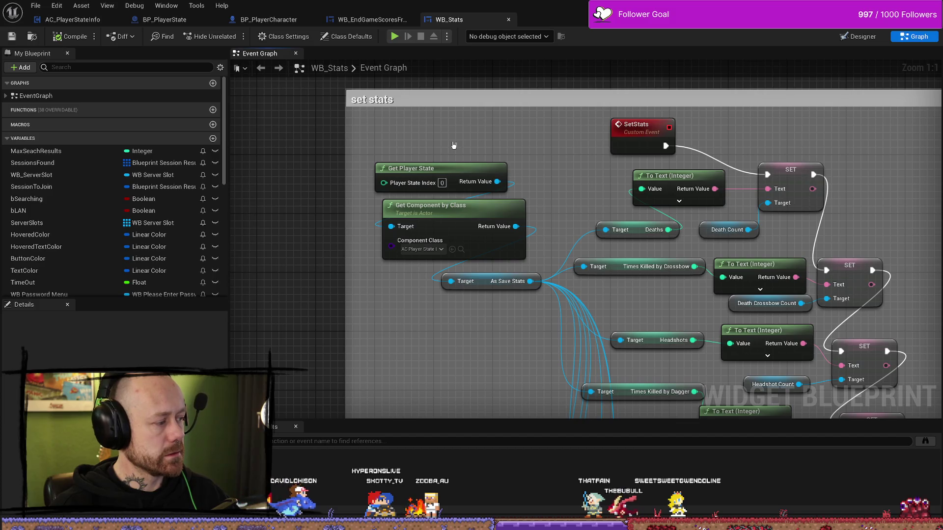
click(372, 15)
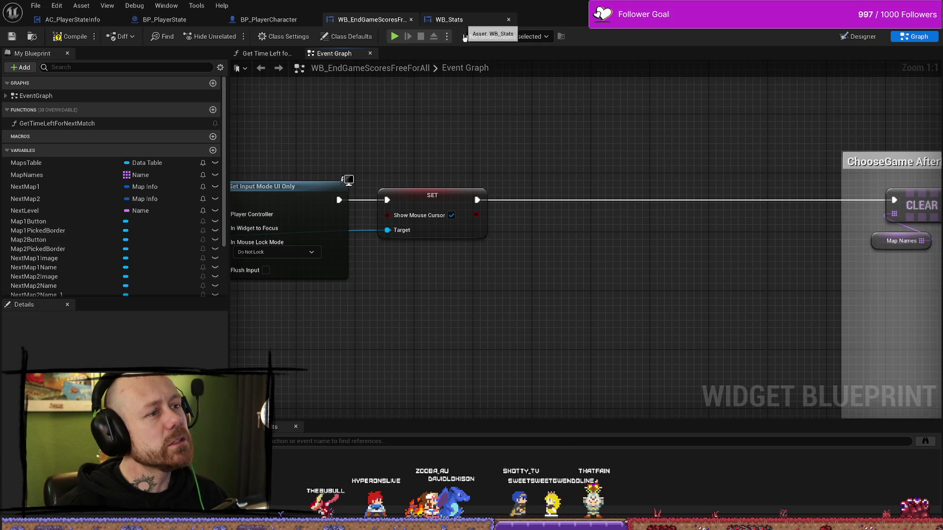
- Peek at BP_PlayerCharacter, then return to and zoom around WB_EndGameScoresFreeForAll's graph
scroll(550, 167, down, 2)
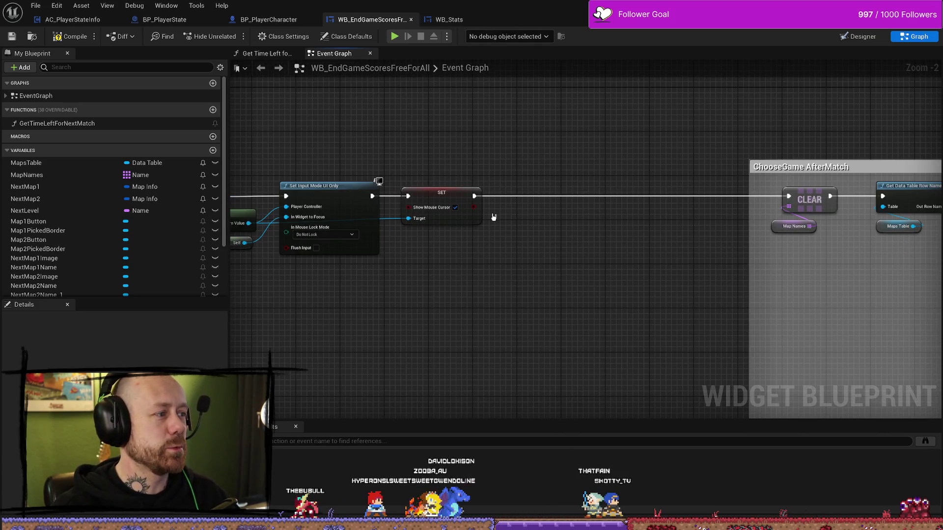
click(280, 20)
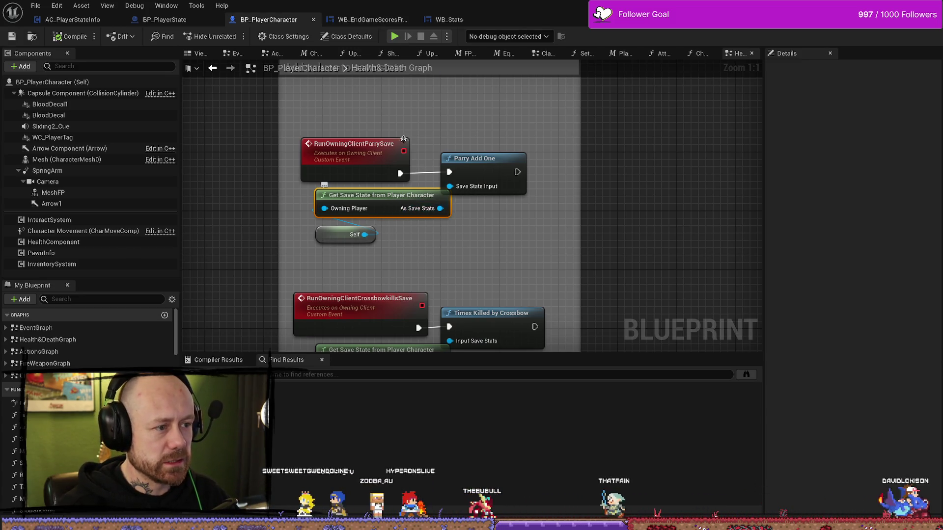
click(366, 19)
scroll(568, 126, down, 3)
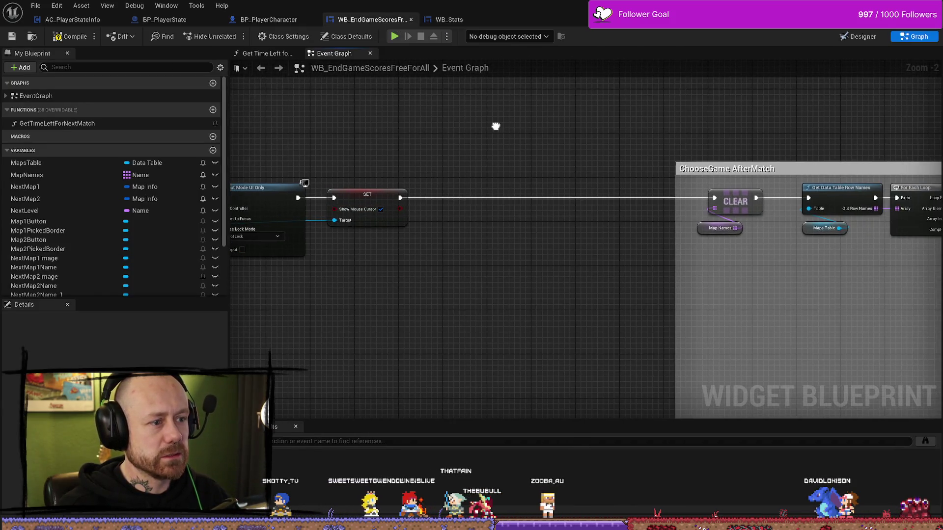
scroll(516, 149, up, 2)
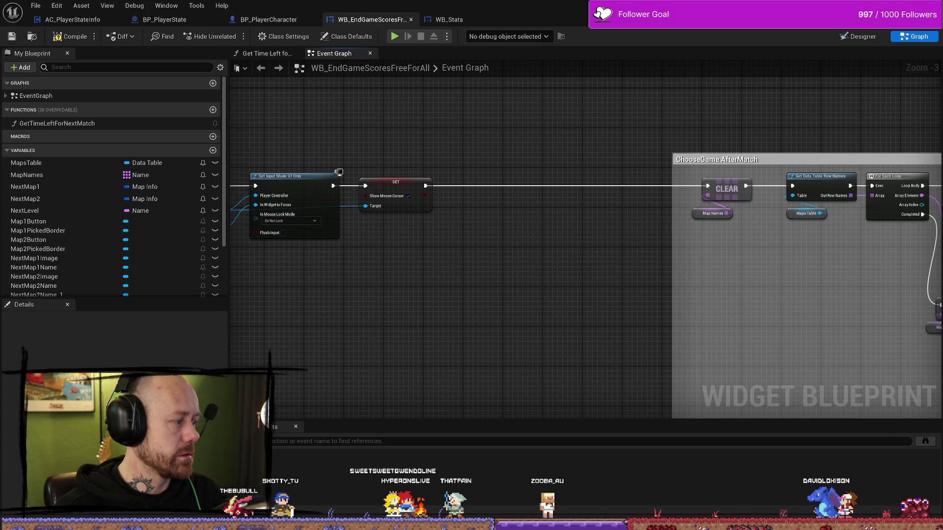
scroll(507, 316, down, 2)
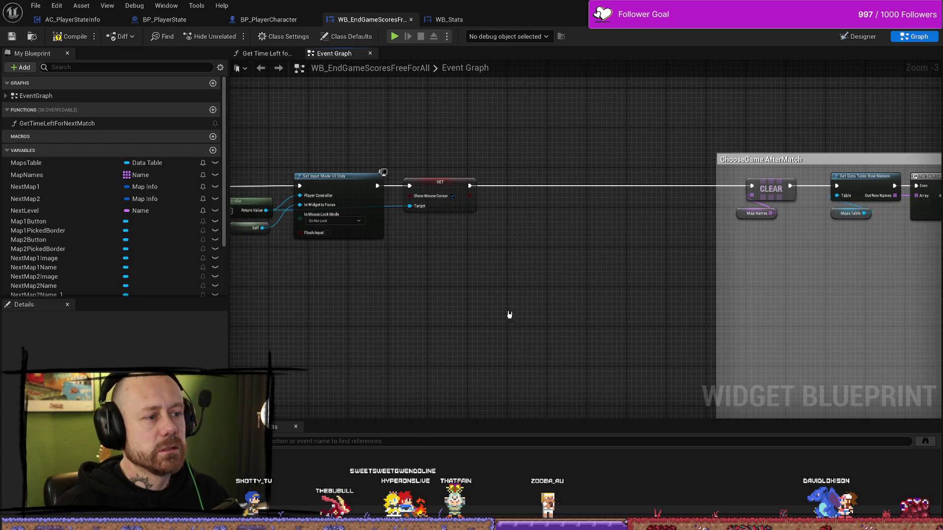
scroll(467, 300, up, 5)
scroll(420, 284, down, 2)
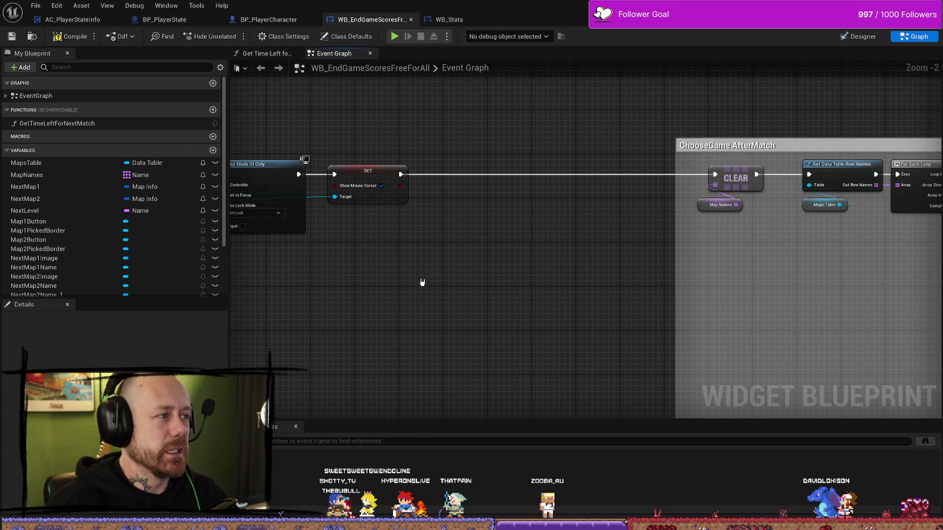
- Pan around the end-game graph, then bring up AC_PlayerStateInfo's Save Stats function
click(66, 36)
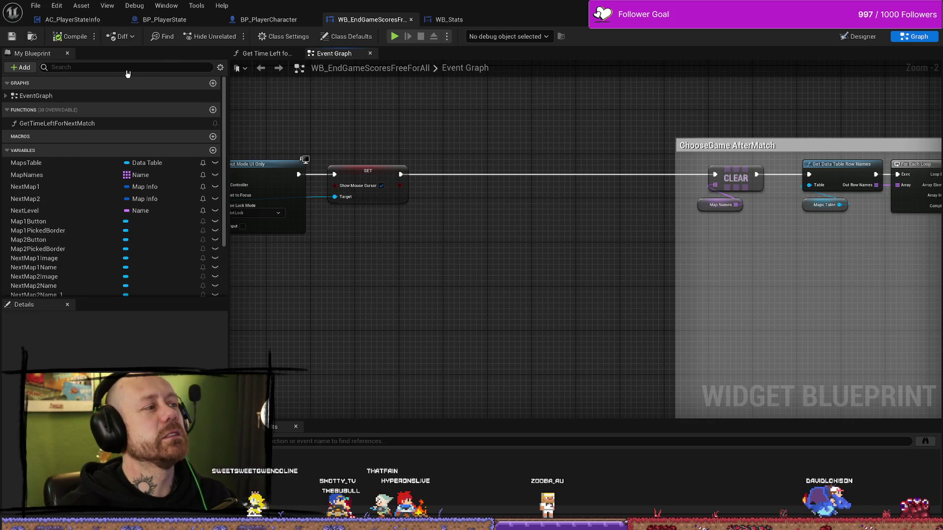
right_click(509, 181)
click(501, 116)
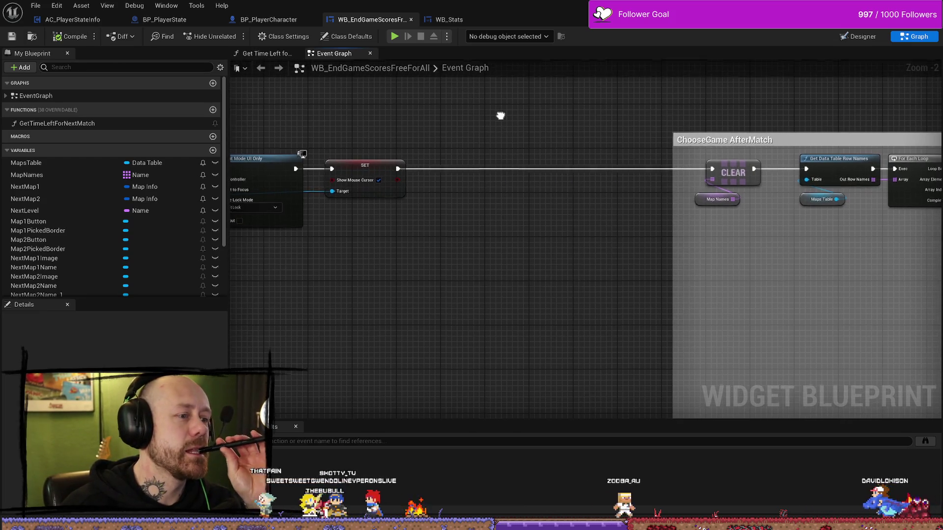
scroll(524, 121, down, 1)
scroll(528, 147, down, 9)
scroll(533, 173, up, 5)
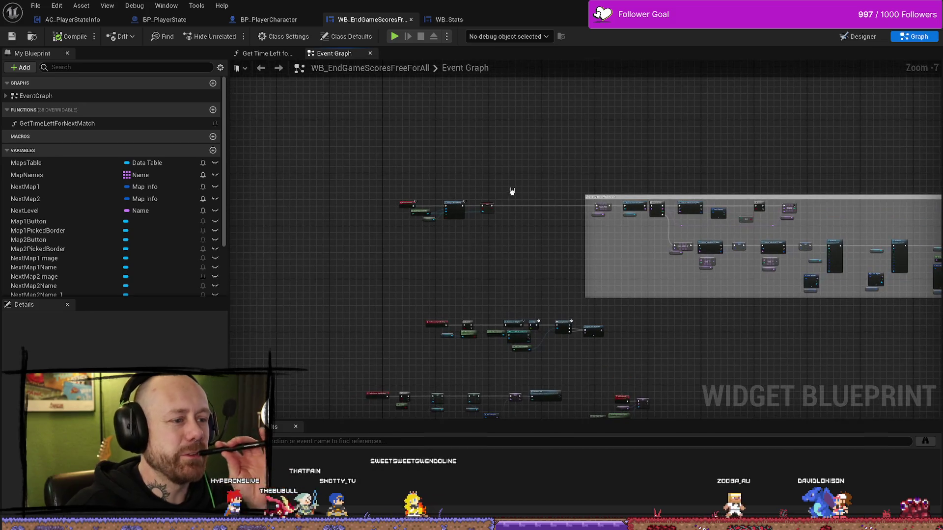
scroll(457, 233, up, 5)
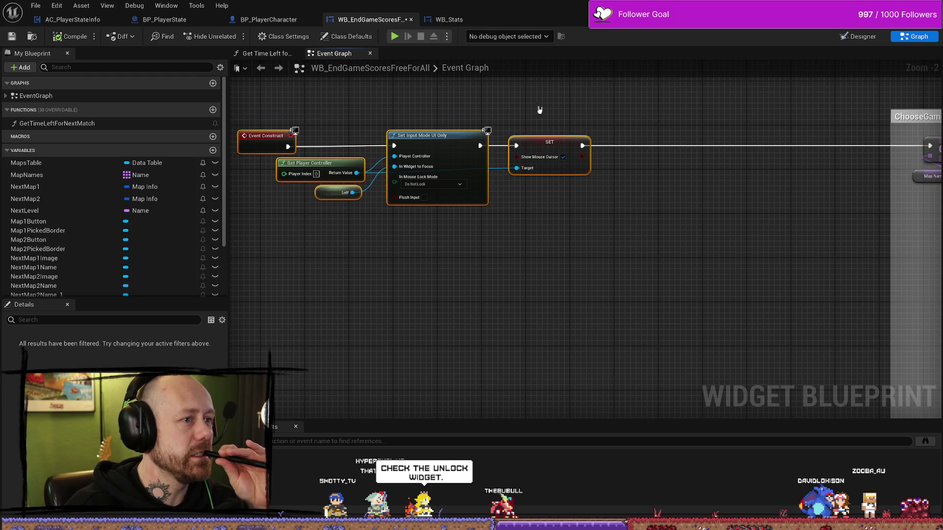
scroll(597, 211, down, 2)
scroll(501, 202, up, 5)
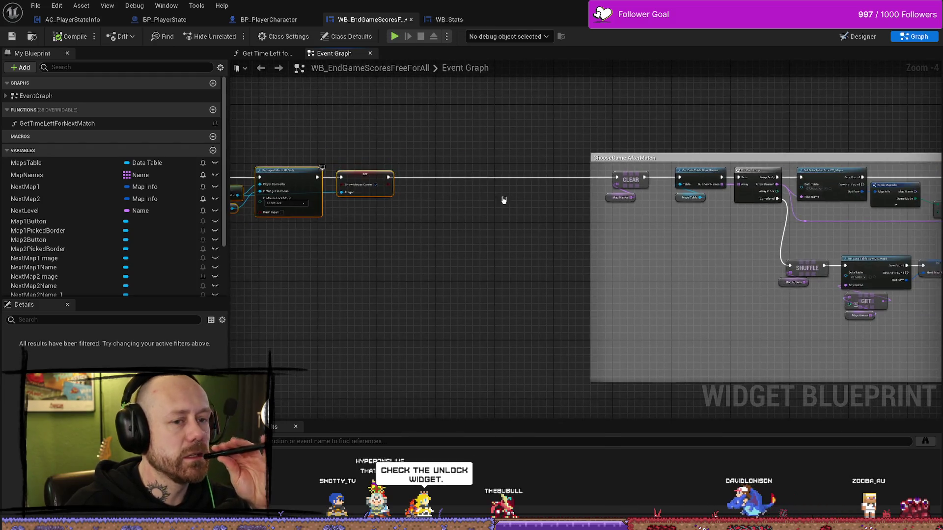
mouse_move(469, 162)
mouse_down()
mouse_move(551, 249)
mouse_move(589, 213)
mouse_up()
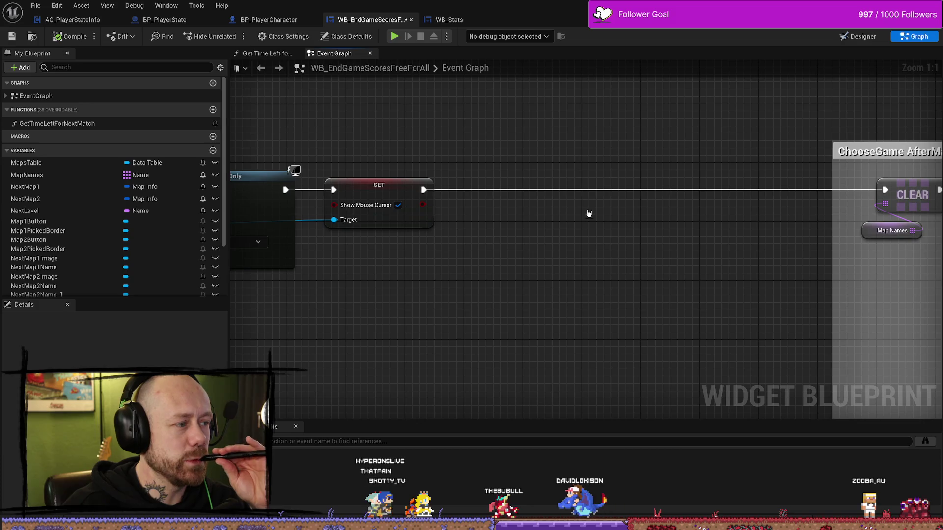
click(73, 19)
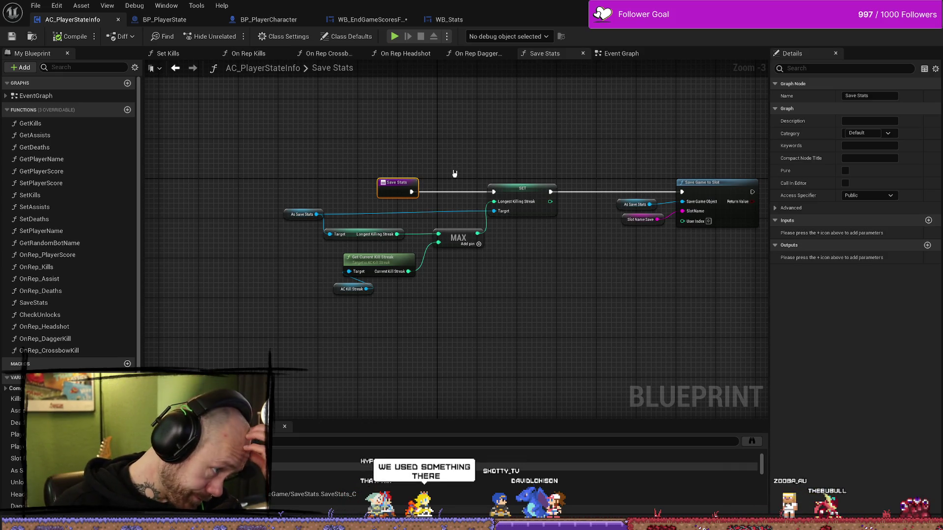
- Box-select and deselect all Save Stats nodes, then return to WB_EndGameScoresFreeForAll
drag(529, 146, 429, 148)
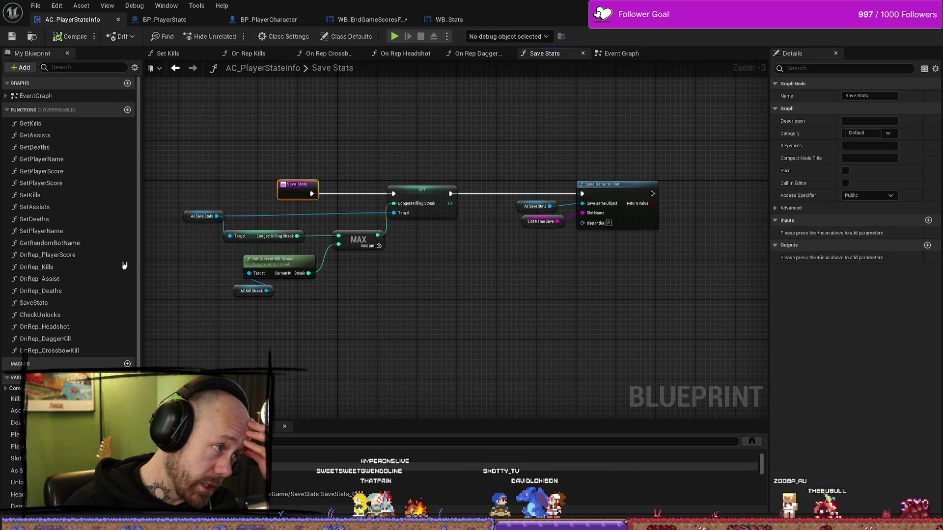
right_click(446, 127)
drag(309, 118, 347, 120)
click(377, 105)
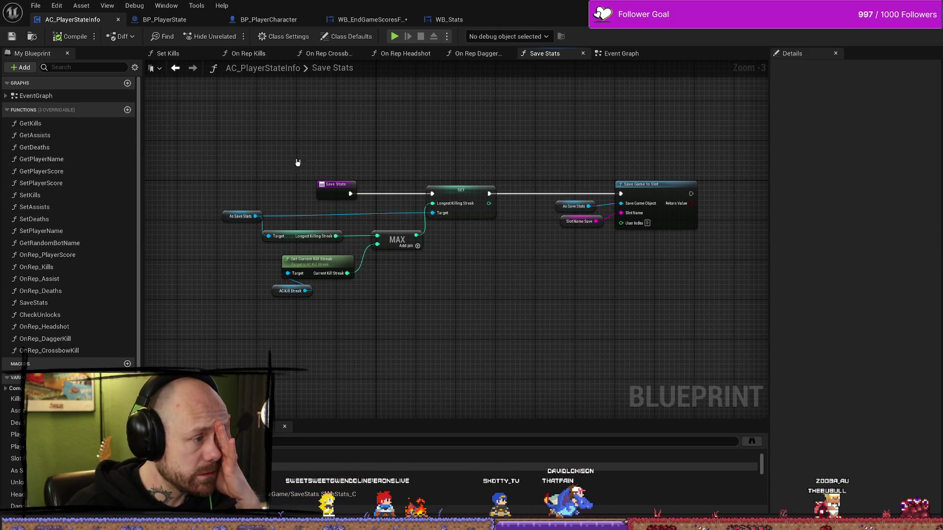
scroll(54, 189, down, 3)
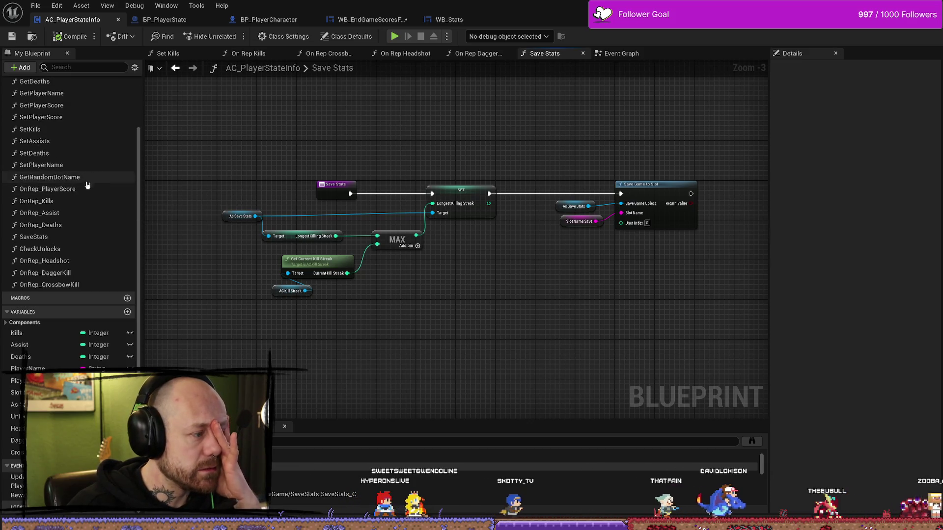
mouse_move(210, 158)
mouse_down()
mouse_move(701, 337)
mouse_move(628, 331)
mouse_up()
click(469, 165)
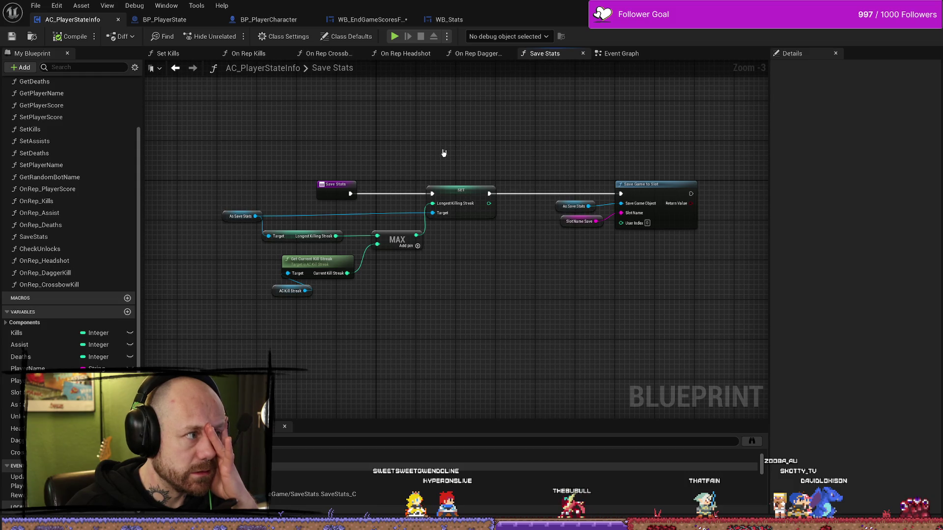
click(385, 20)
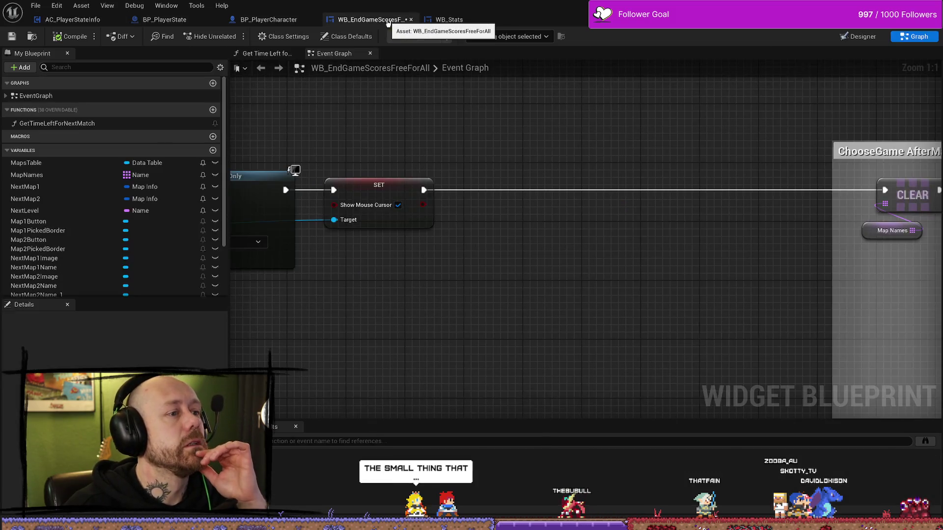
- Place a Get Player State node in the end-game widget graph
drag(379, 210, 410, 191)
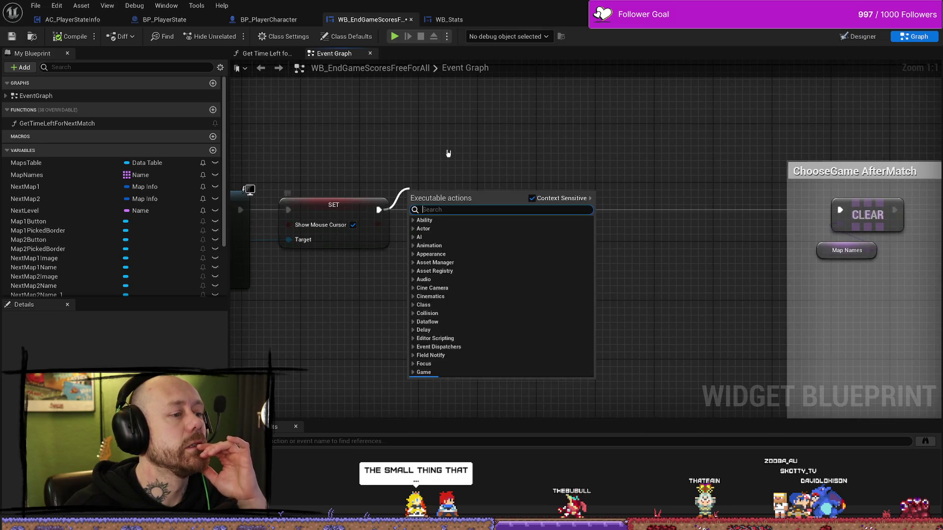
text(playersta)
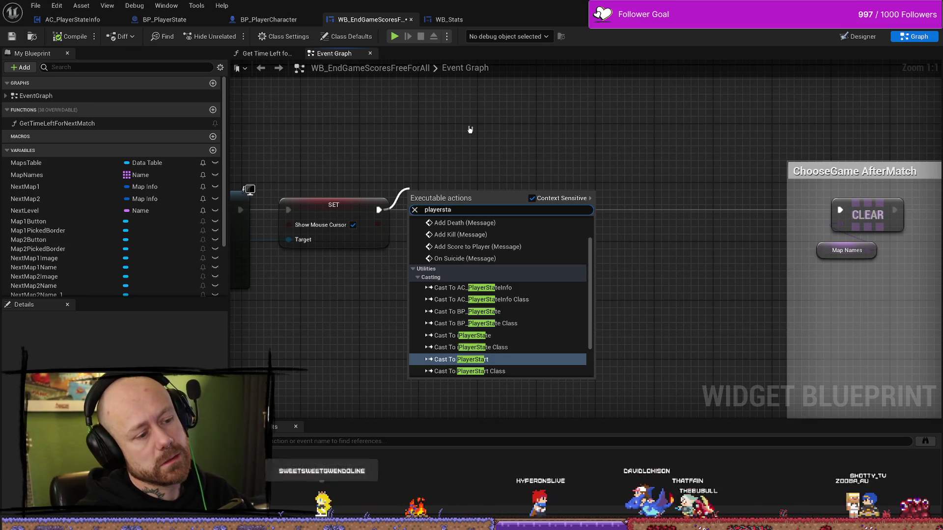
key(Escape)
right_click(424, 369)
text(get player state)
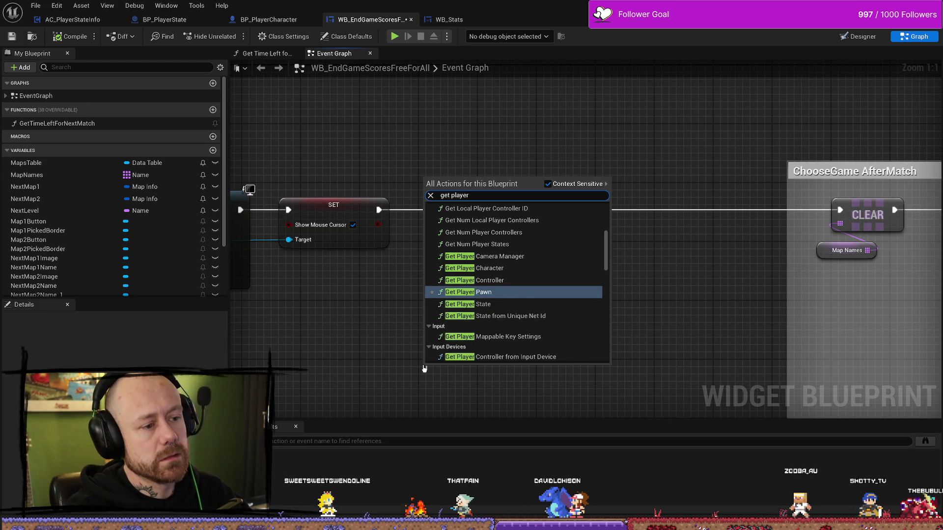
key(Return)
- Browse actions for Get Player State's result, then view BP_PlayerCharacter's Health&Death graph
drag(562, 321, 533, 290)
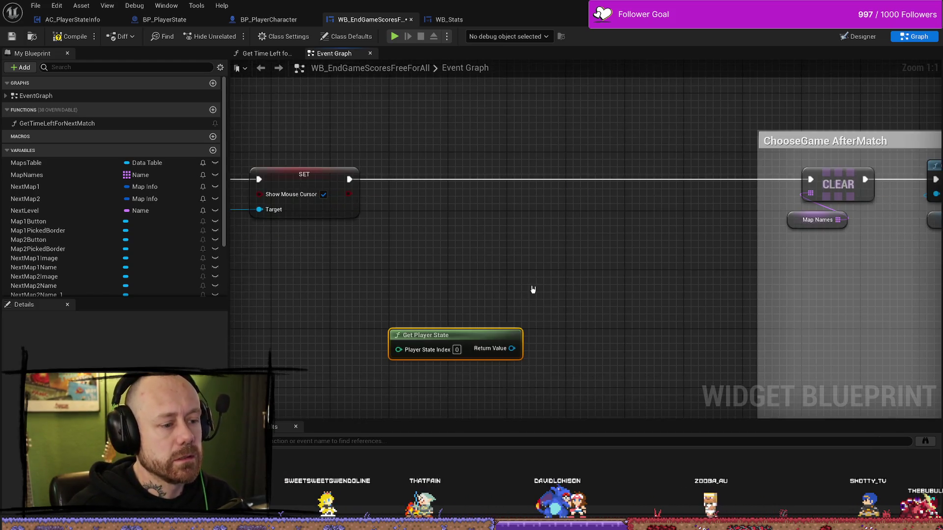
mouse_move(515, 348)
mouse_down()
mouse_move(556, 343)
mouse_move(471, 289)
mouse_up()
click(460, 221)
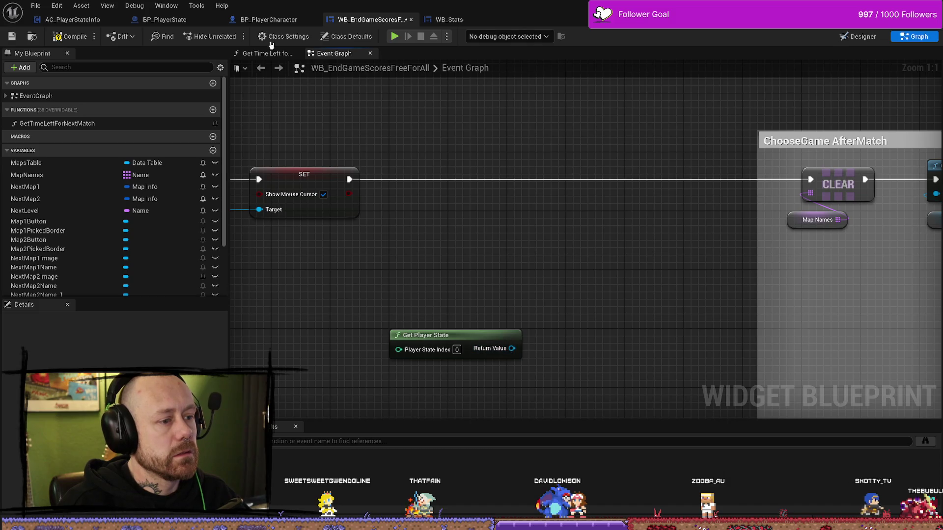
click(270, 18)
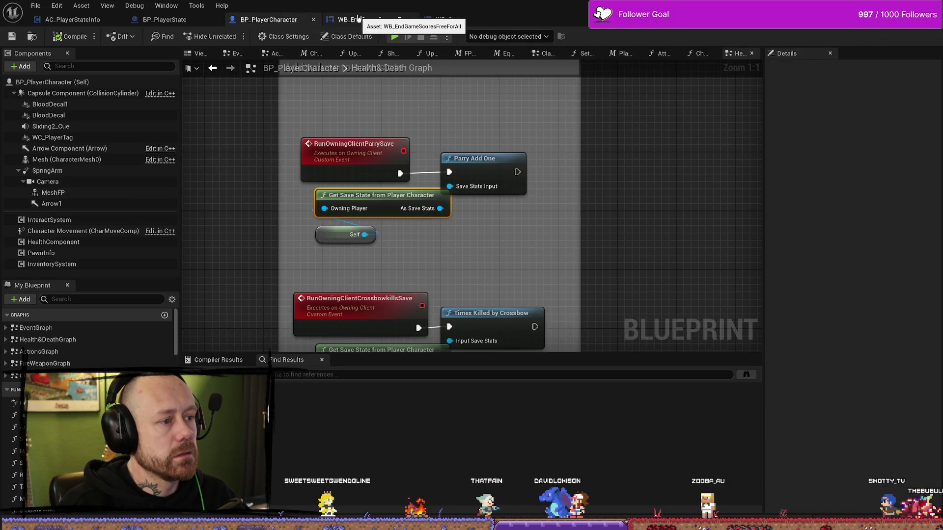
- Review Save Stats and WB_Stats' Get Component by Class, then drag from Get Player State's Return Value
click(81, 22)
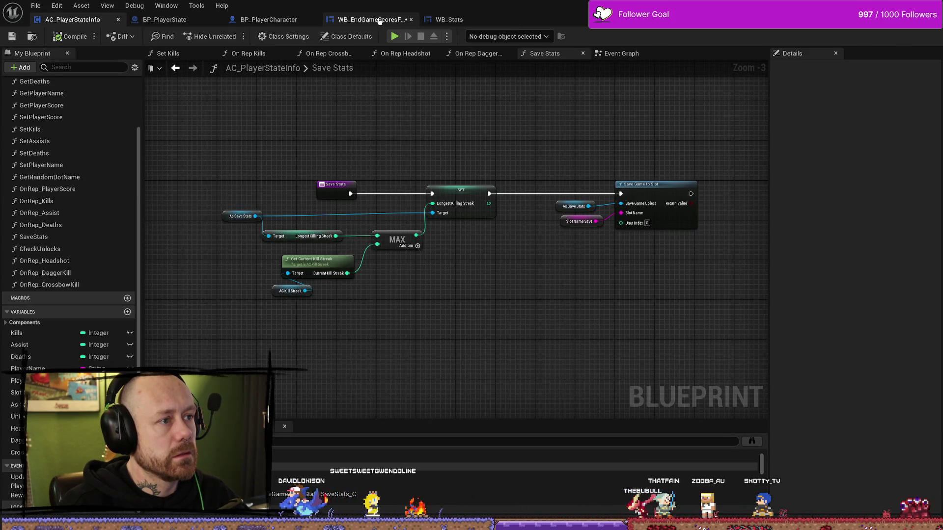
click(456, 21)
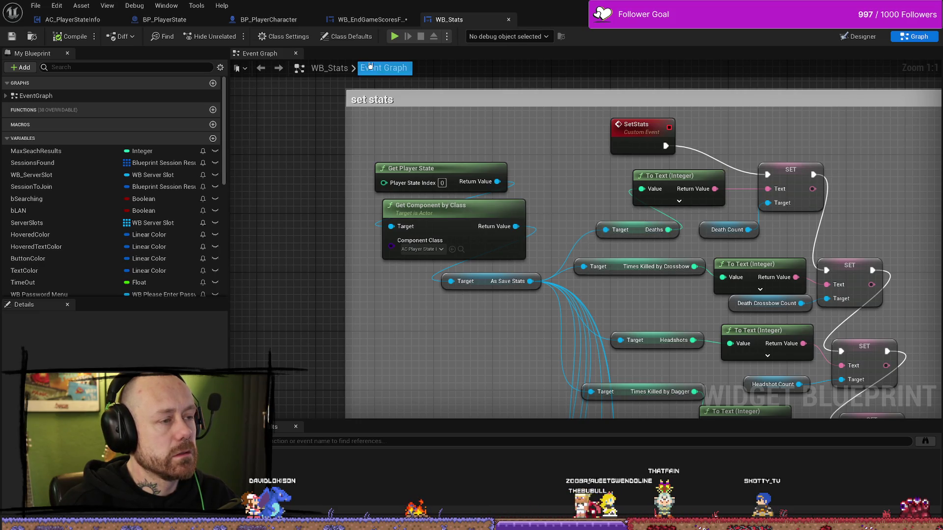
click(483, 206)
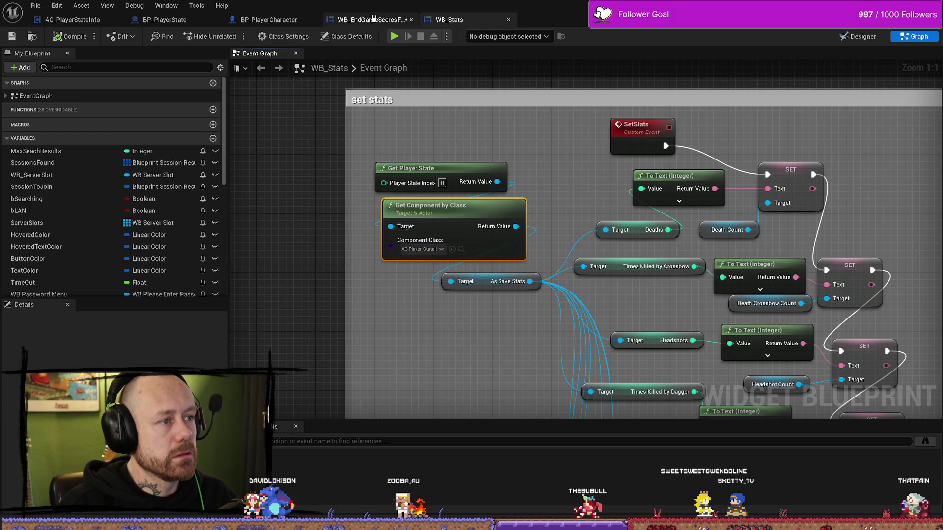
click(372, 18)
mouse_move(512, 348)
mouse_down()
mouse_move(518, 295)
mouse_move(471, 293)
mouse_up()
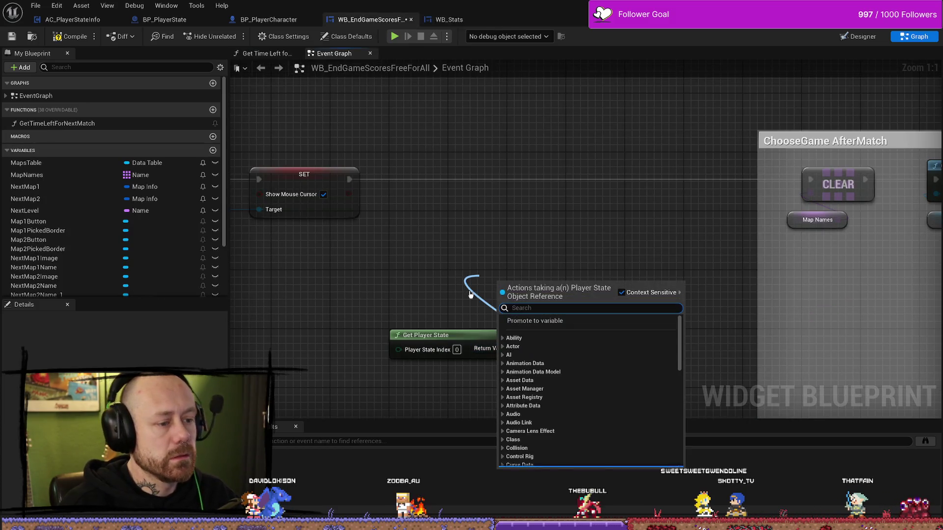
- Add a Get Component by Class node from Get Player State and position it above
text(get o)
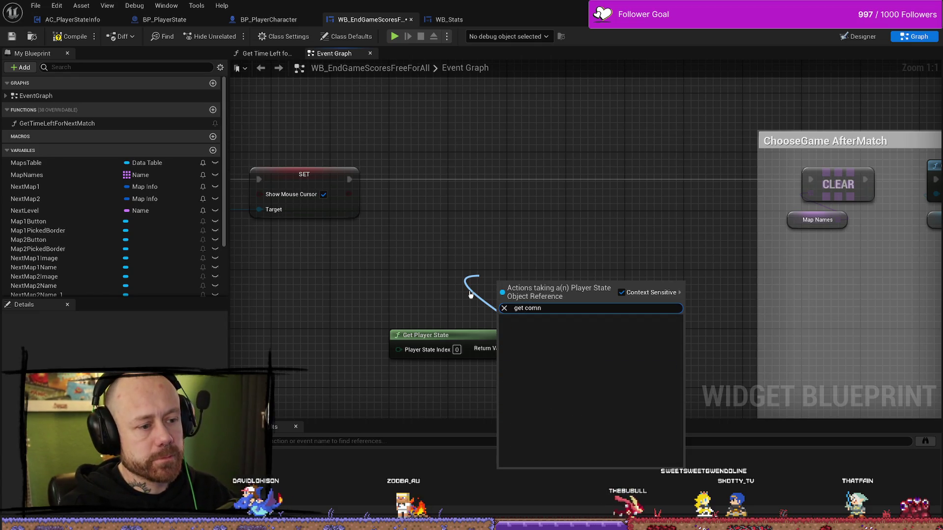
text(omponent by ca)
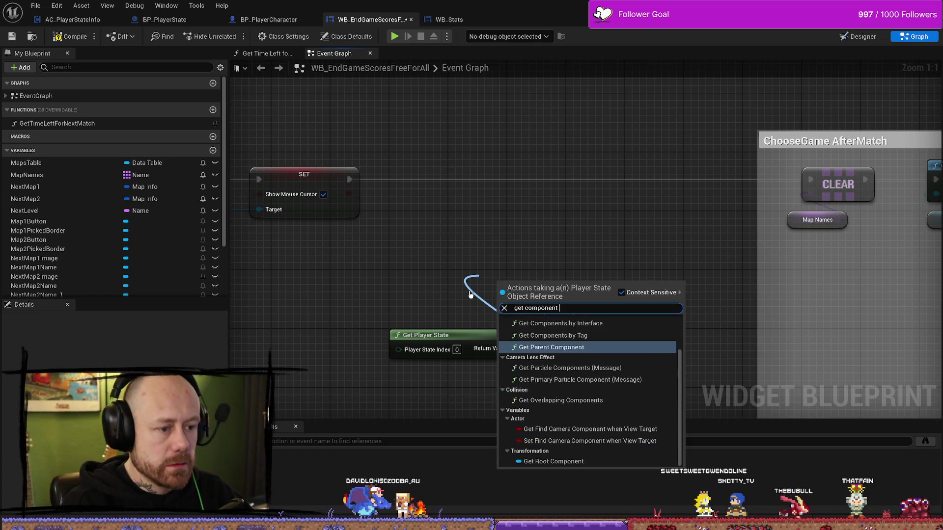
key(BackSpace)
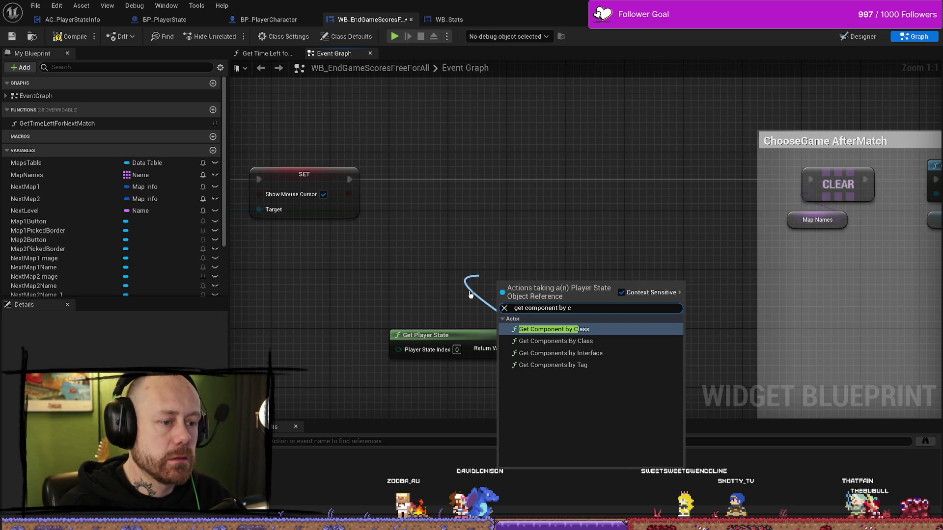
key(Down)
key(Up)
key(Return)
drag(505, 277, 381, 247)
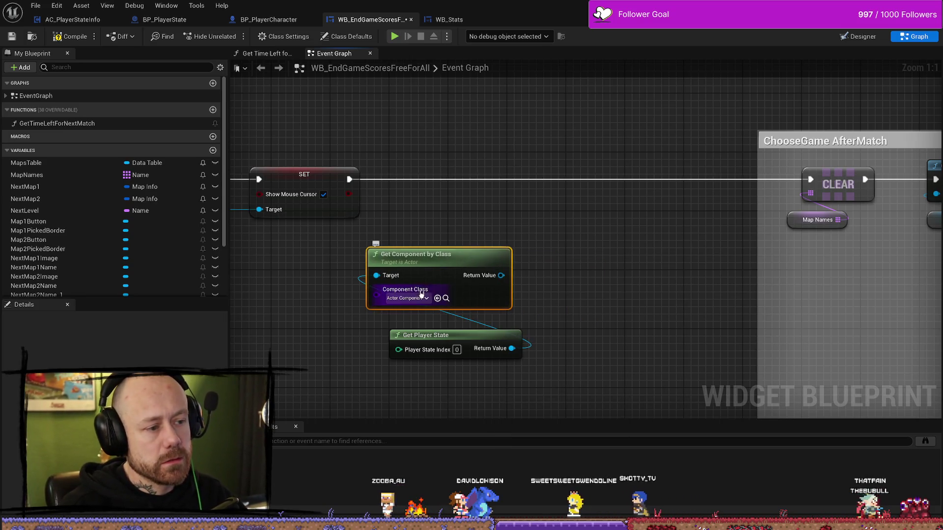
- Set the node's Component Class to AC_PlayerStateInfo and move it into place
click(407, 298)
text(playertate)
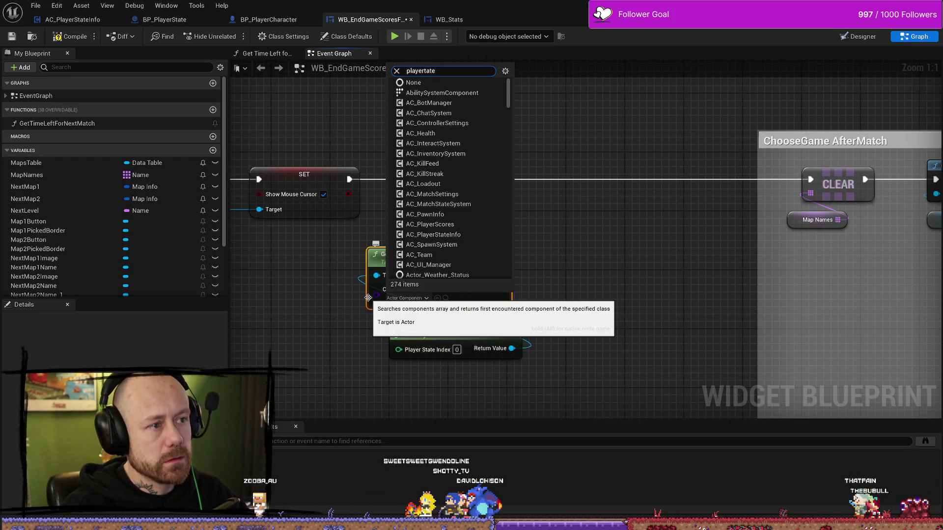
click(368, 298)
click(394, 300)
text(playerste)
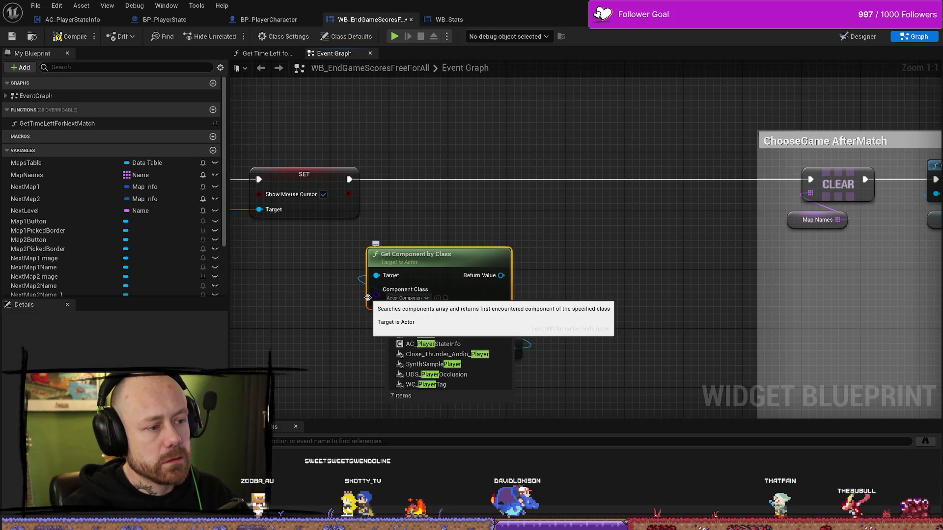
key(BackSpace)
text(ate)
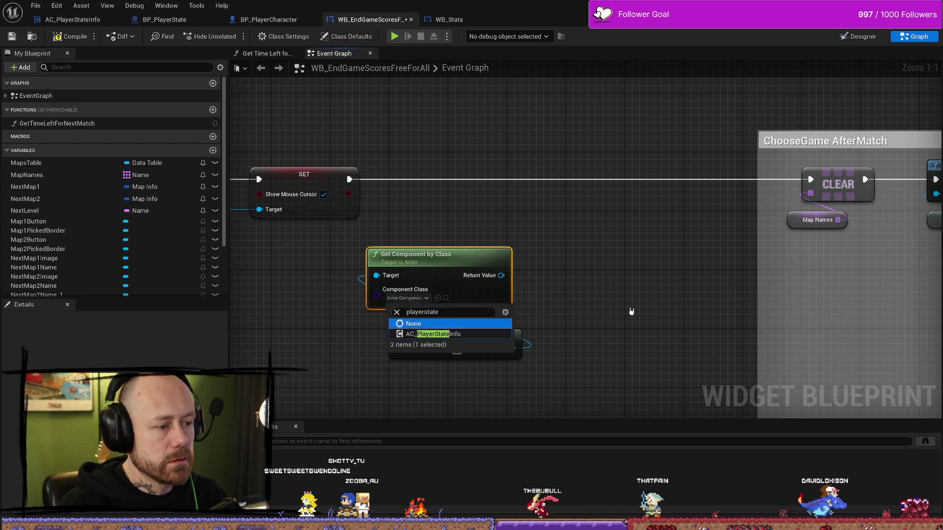
key(Return)
click(421, 298)
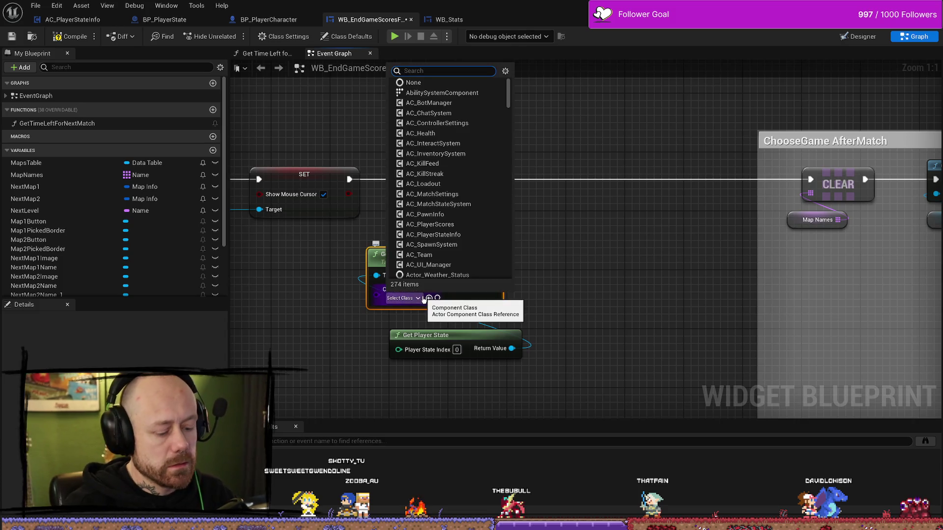
text(playerstate)
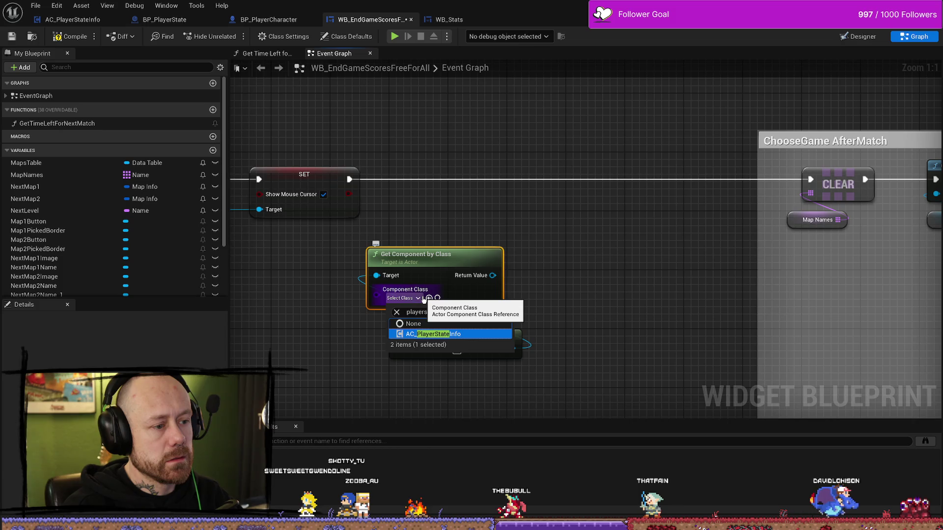
click(432, 334)
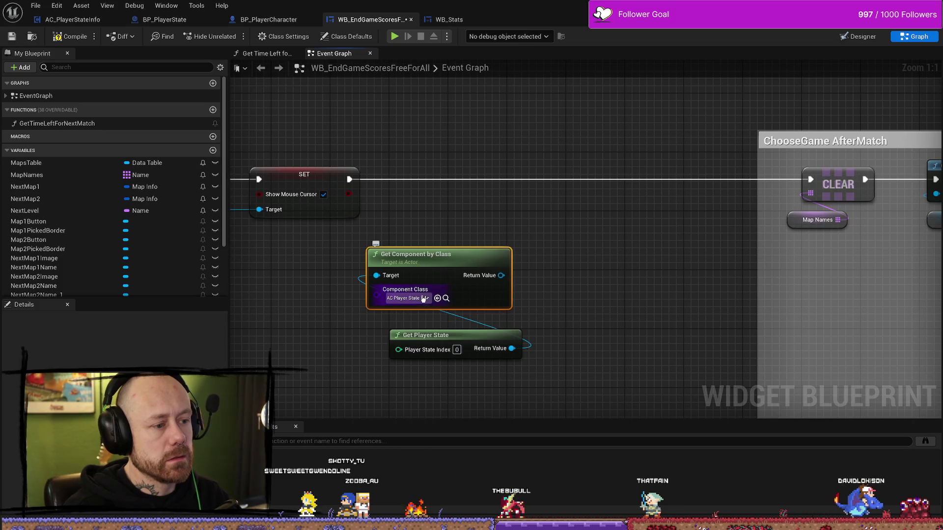
mouse_move(460, 276)
mouse_down()
mouse_move(475, 298)
mouse_move(550, 264)
mouse_move(470, 243)
mouse_up()
- Add a Save Stats call from the AC_PlayerStateInfo component's Return Value
ctrl+click(432, 342)
text(sa)
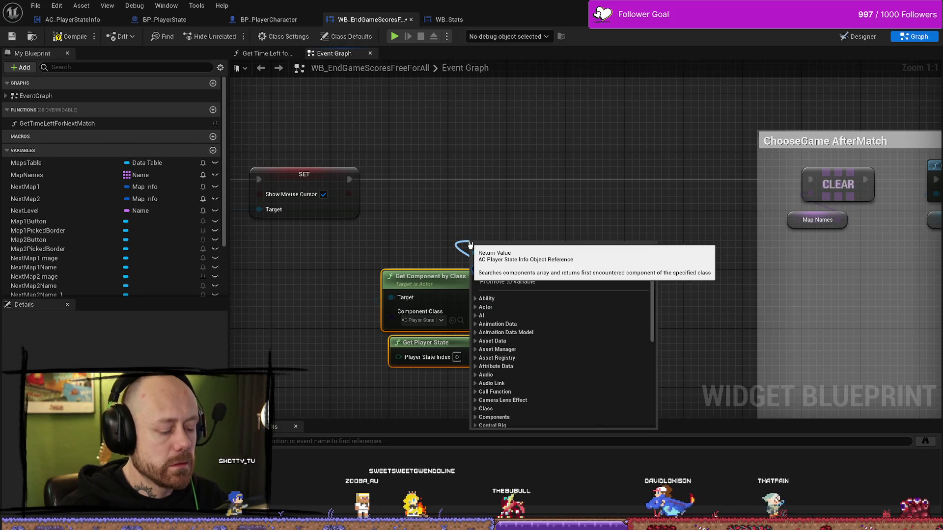
text(ve)
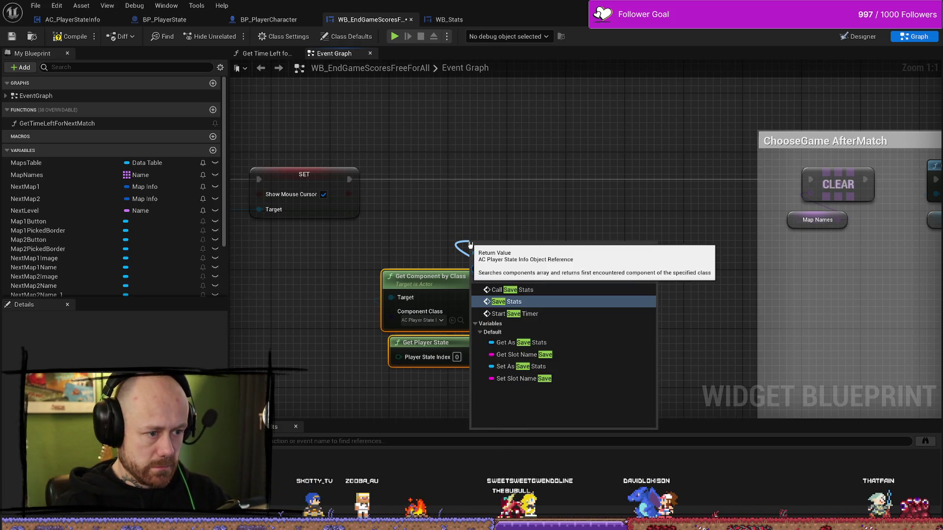
click(521, 302)
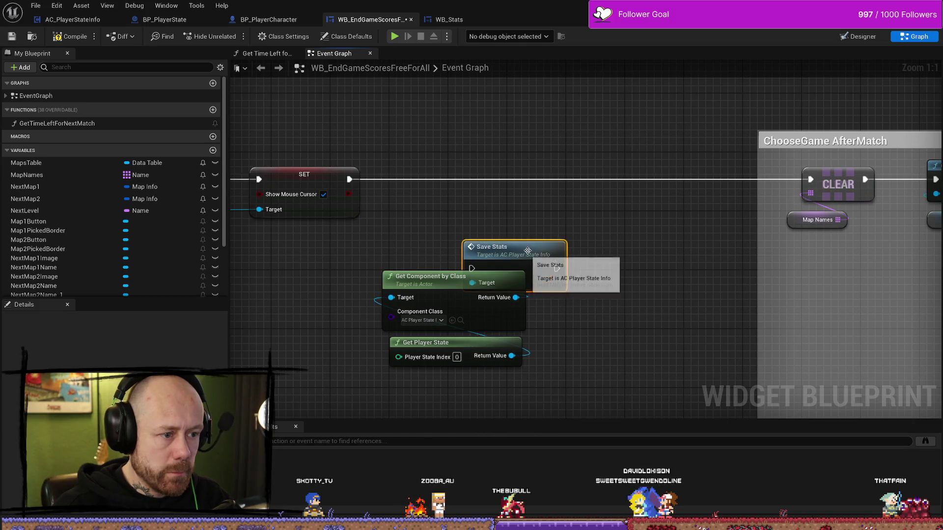
- Wire SET → Save Stats → CLEAR and line up Save Stats with the two lookup nodes
drag(528, 260, 530, 206)
drag(351, 181, 479, 217)
mouse_move(565, 217)
mouse_down()
mouse_move(835, 184)
mouse_move(812, 180)
mouse_up()
drag(528, 203, 528, 165)
drag(376, 262, 528, 371)
mouse_move(452, 273)
mouse_down()
mouse_move(474, 244)
mouse_move(474, 222)
mouse_up()
- Compile and save the end-game widget, then bring up WB_Stats for comparison
click(69, 36)
click(13, 37)
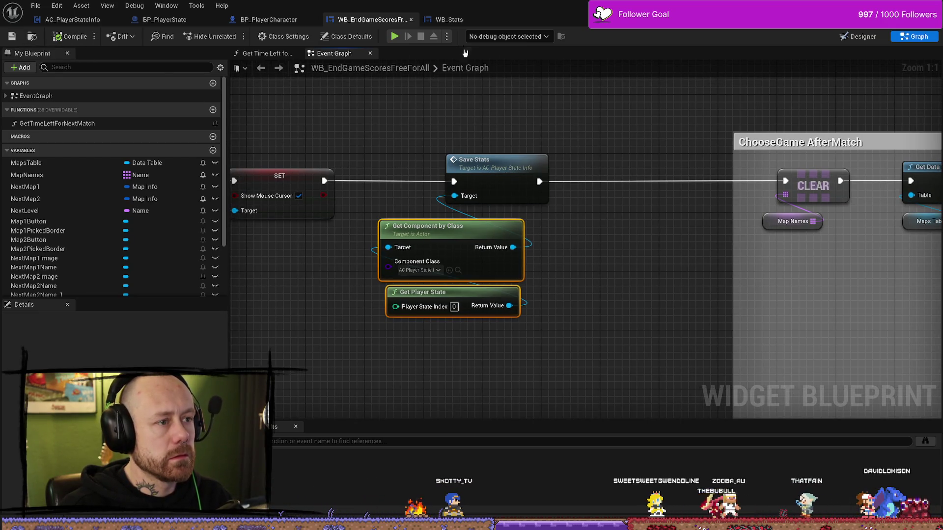
click(452, 21)
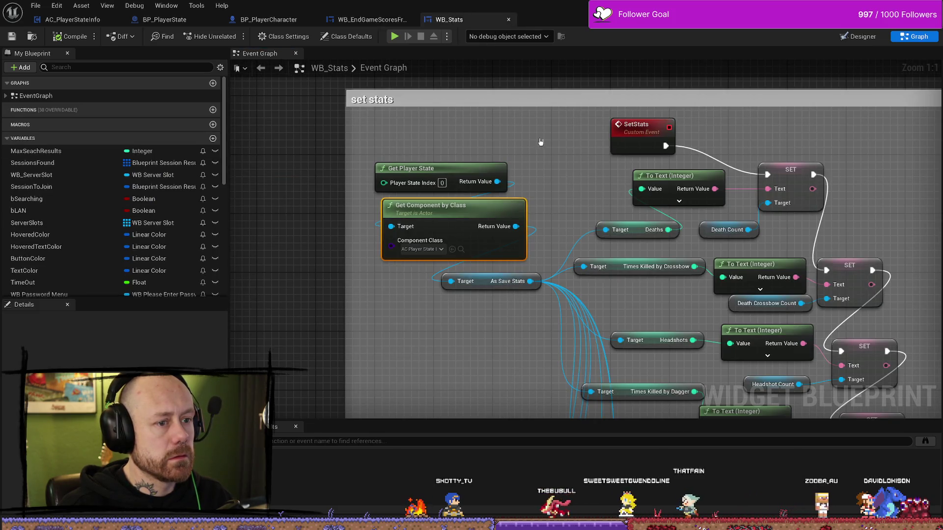
click(72, 20)
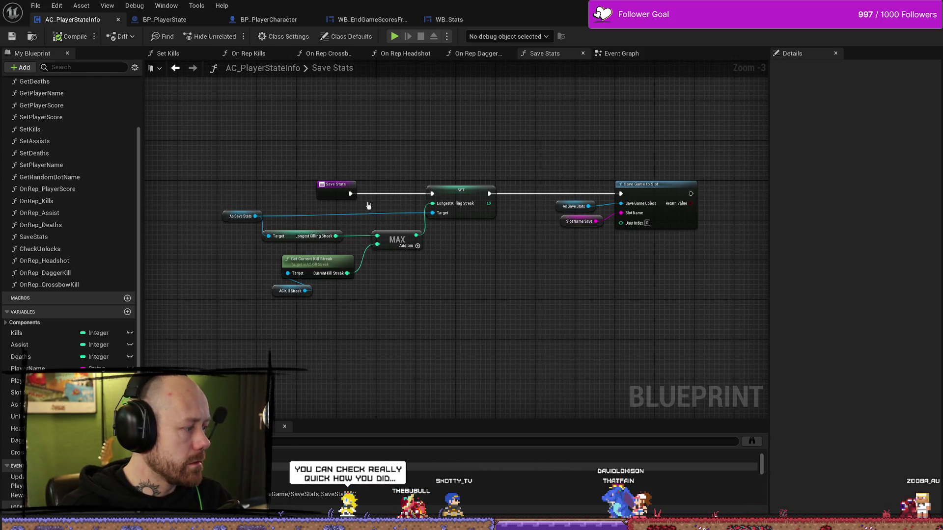
click(371, 20)
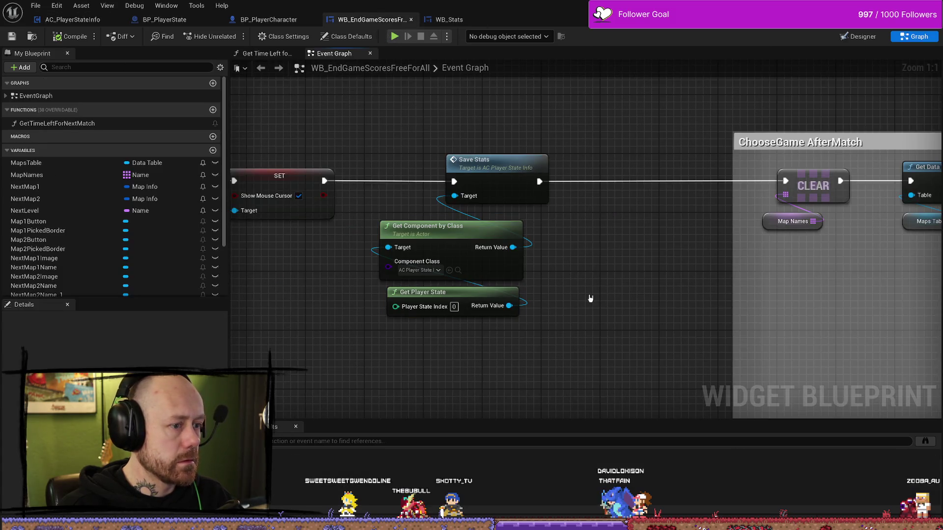
mouse_move(502, 377)
mouse_down()
mouse_move(512, 337)
mouse_move(490, 348)
mouse_up()
key(ctrl+space)
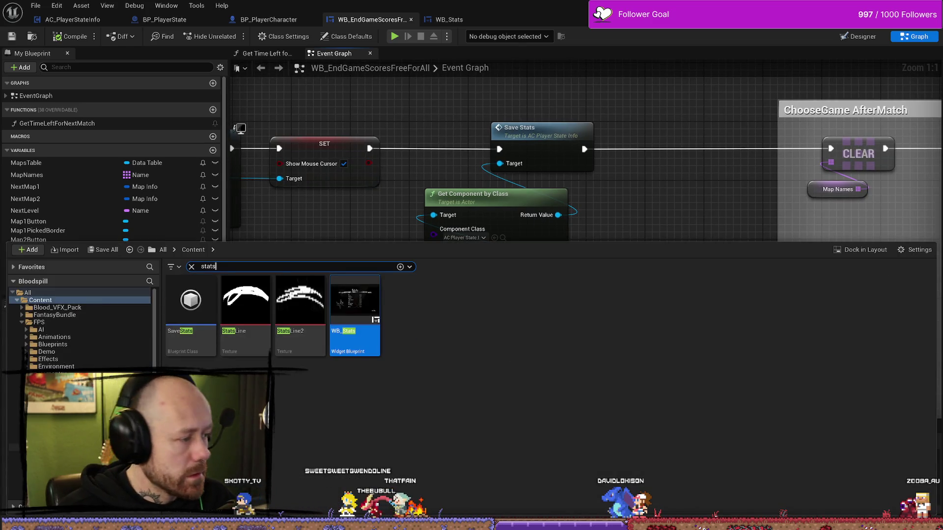
- Browse to MyStuff > UI, show all its assets, and open the UnlockWidget blueprint
scroll(81, 329, down, 5)
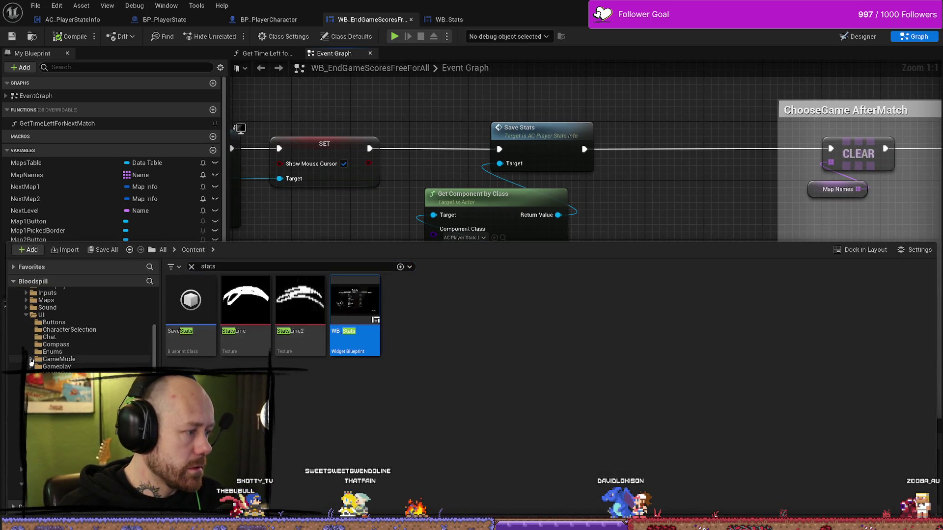
scroll(81, 329, down, 2)
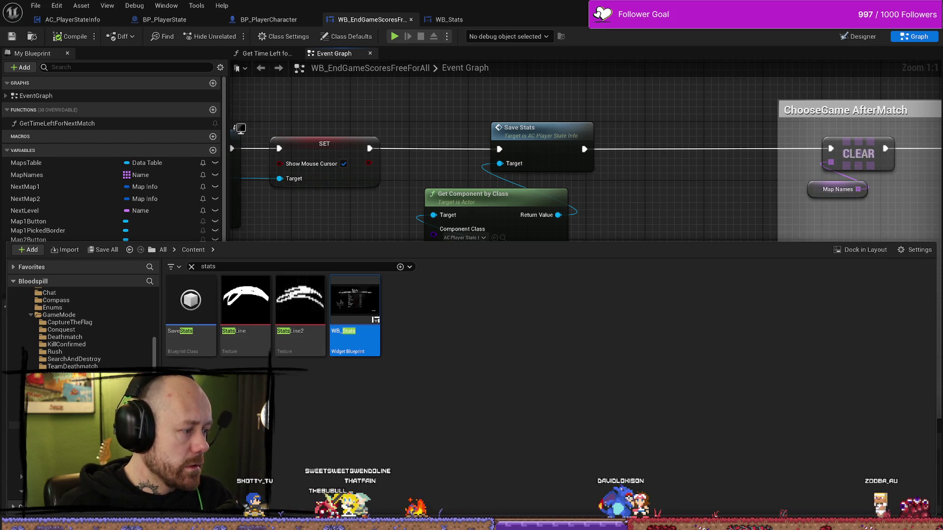
scroll(81, 330, up, 4)
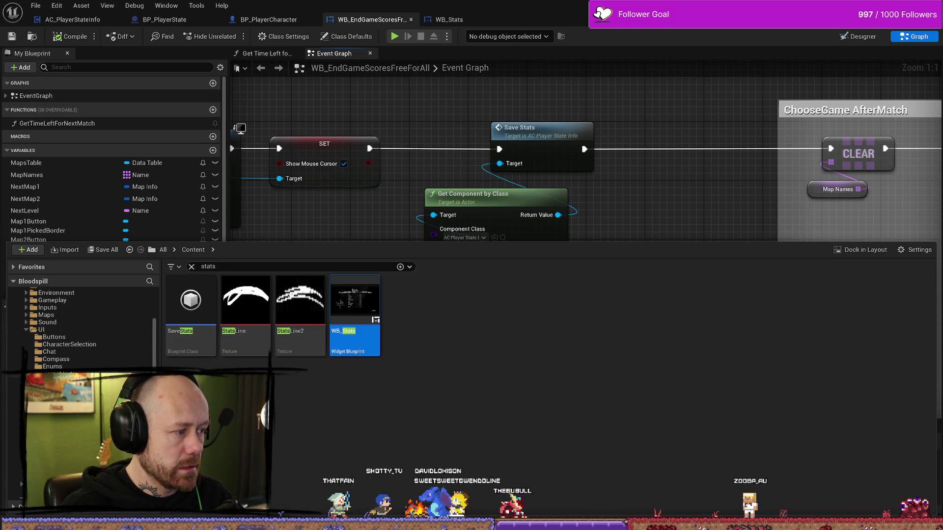
scroll(36, 340, down, 10)
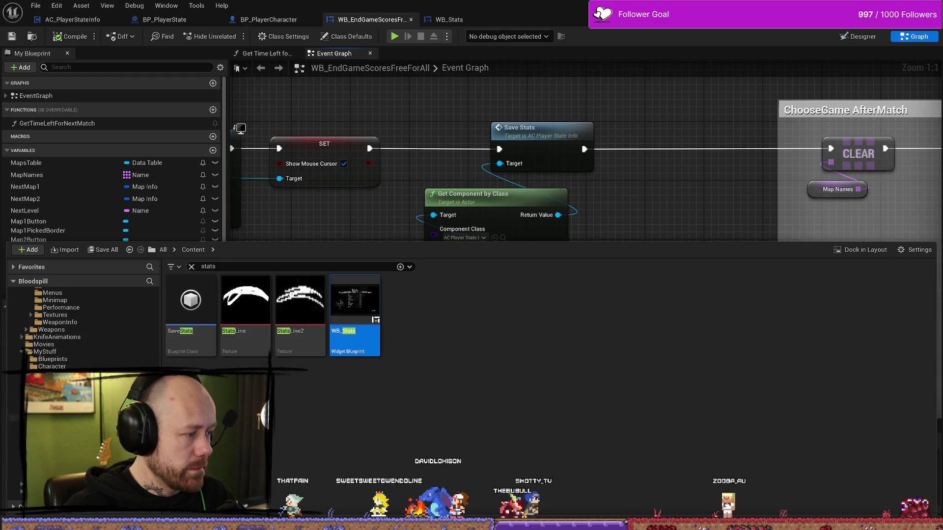
click(45, 322)
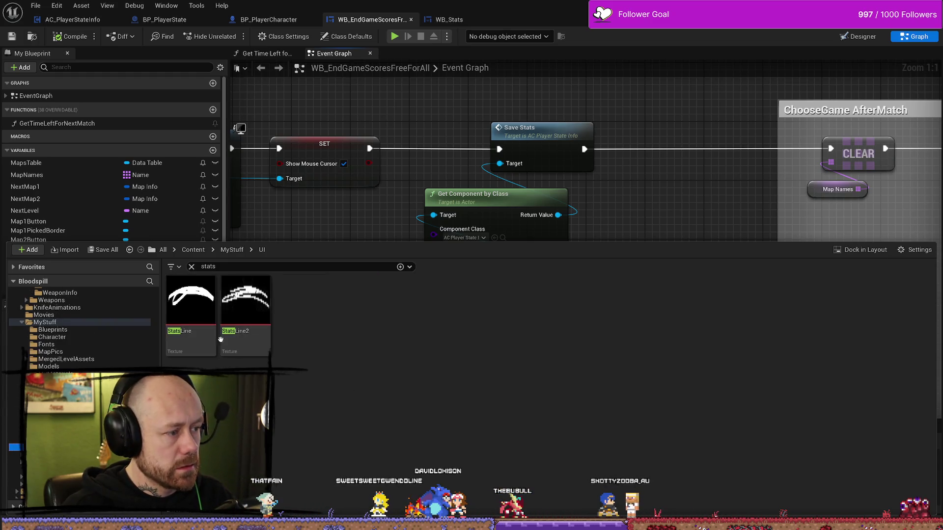
click(192, 266)
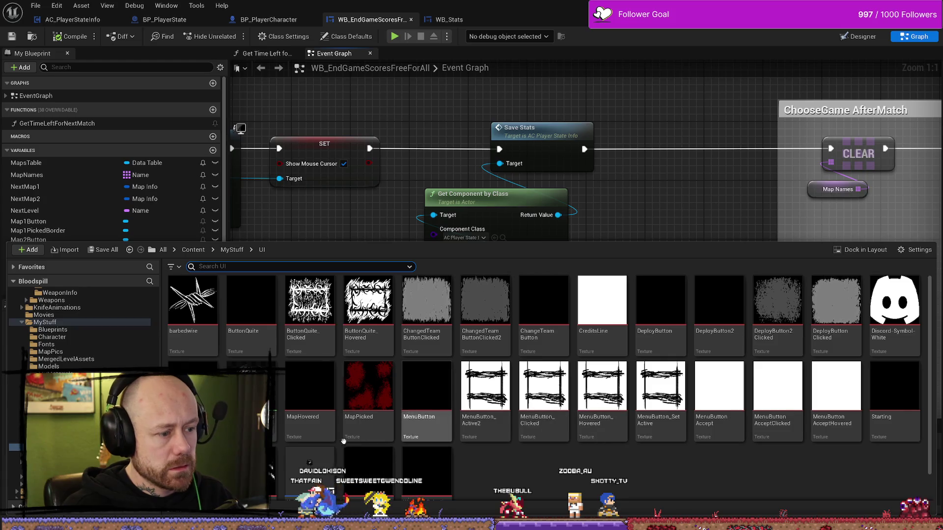
double_click(314, 458)
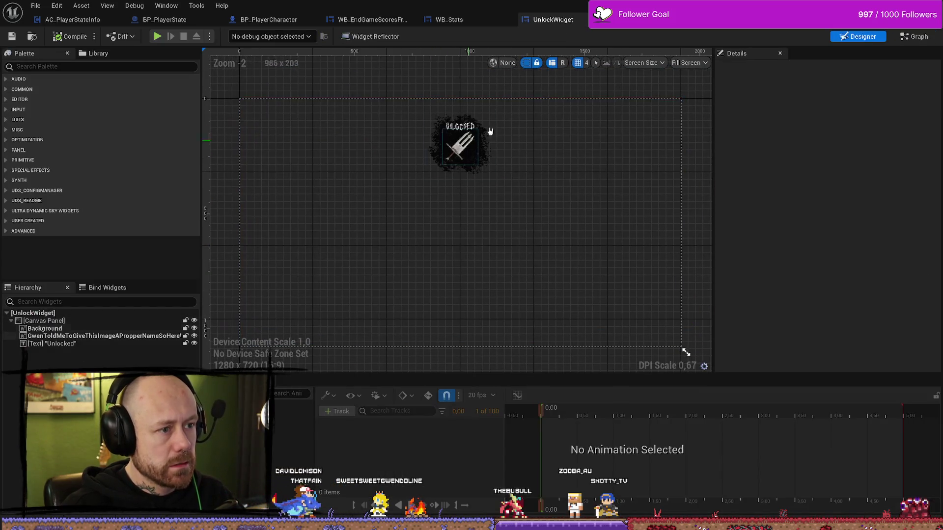
- Inspect UnlockWidget's graph from Event Construct through the Play Sound 2D node
click(906, 34)
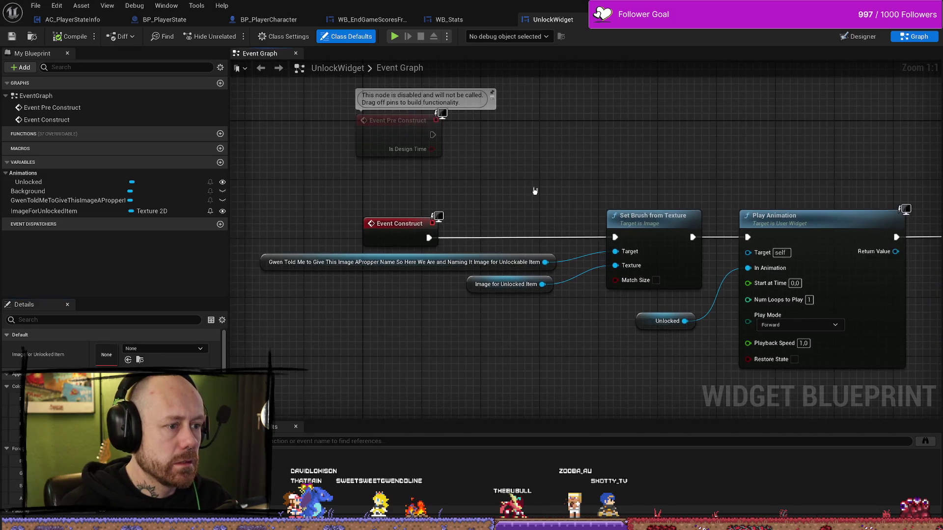
scroll(585, 220, down, 8)
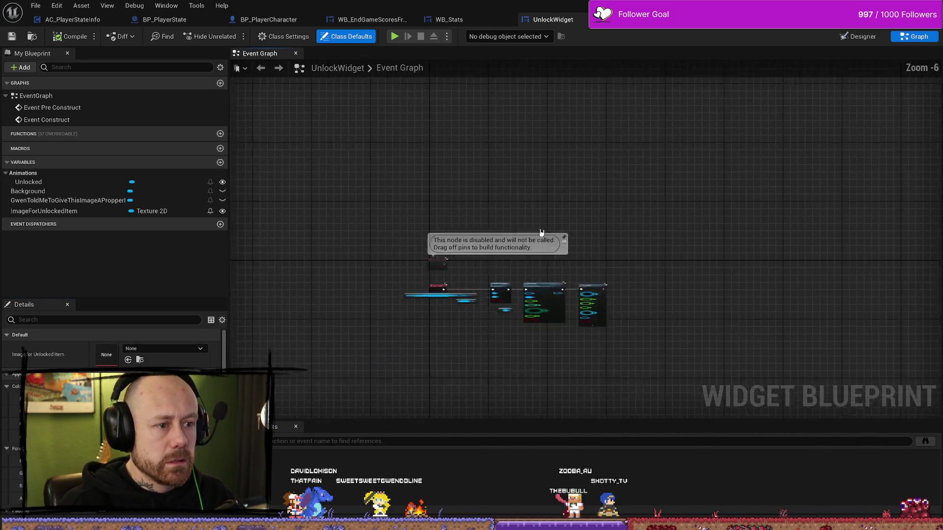
scroll(585, 221, up, 8)
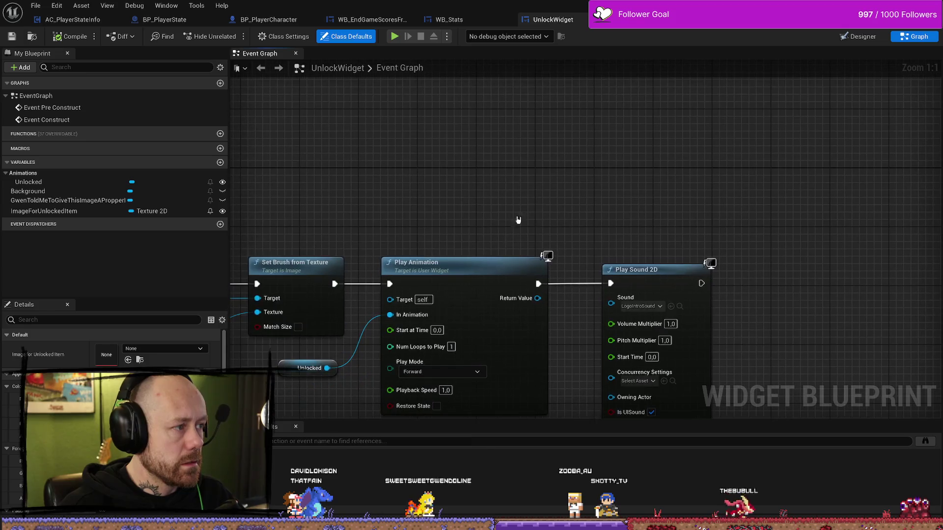
double_click(67, 109)
double_click(49, 120)
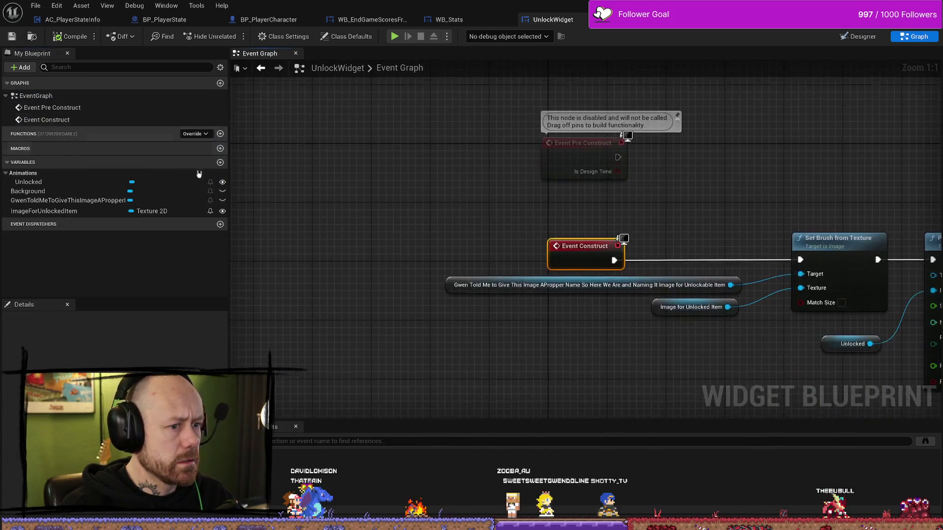
drag(783, 174, 480, 154)
scroll(600, 151, down, 1)
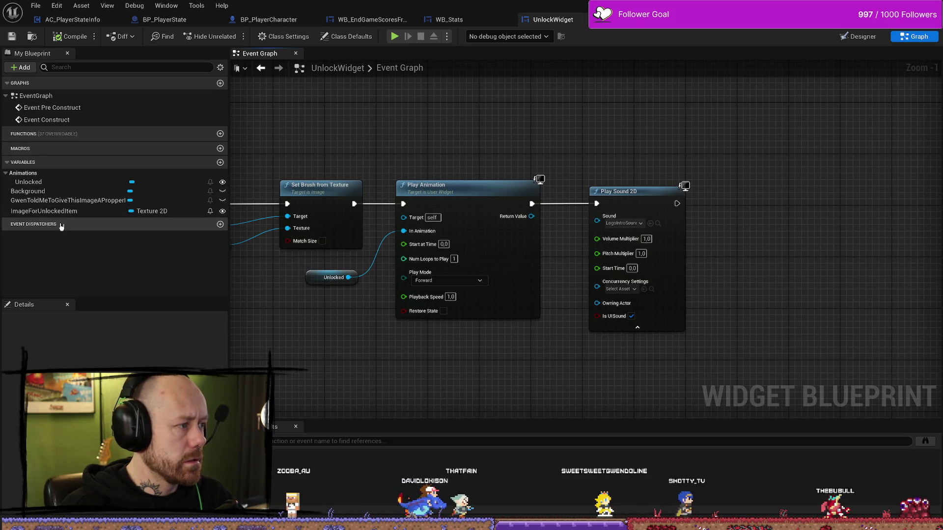
key(Home)
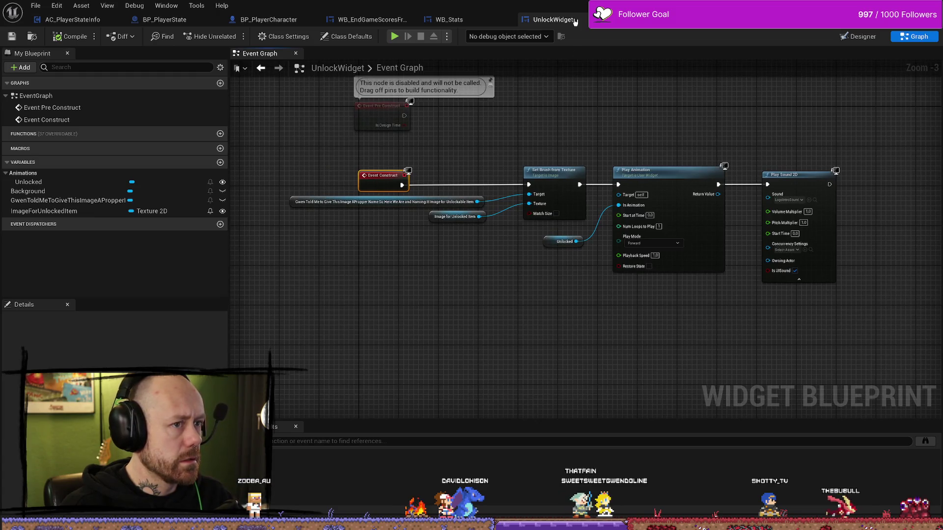
- In the Designer, select the unlocked item image and 'Unlocked' text, then return to AC_PlayerStateInfo's Save Stats graph
click(859, 38)
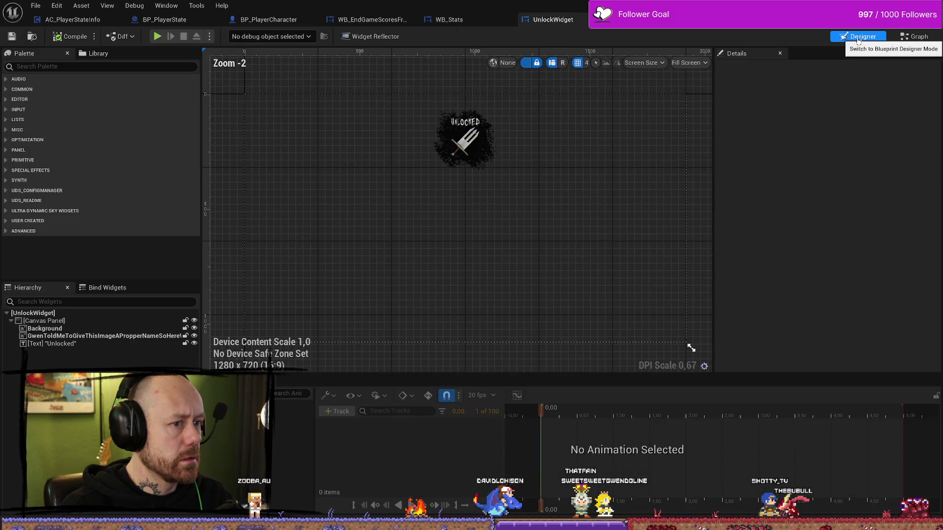
click(474, 145)
click(454, 125)
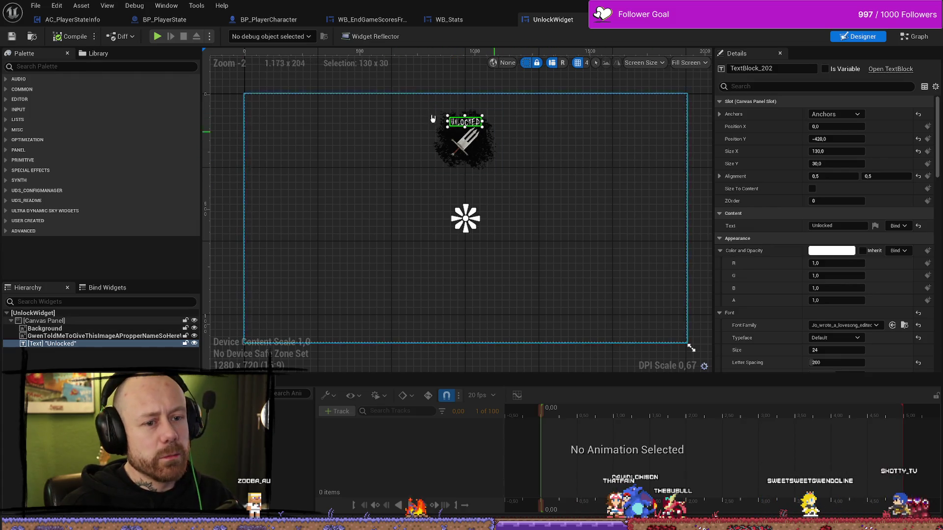
click(73, 19)
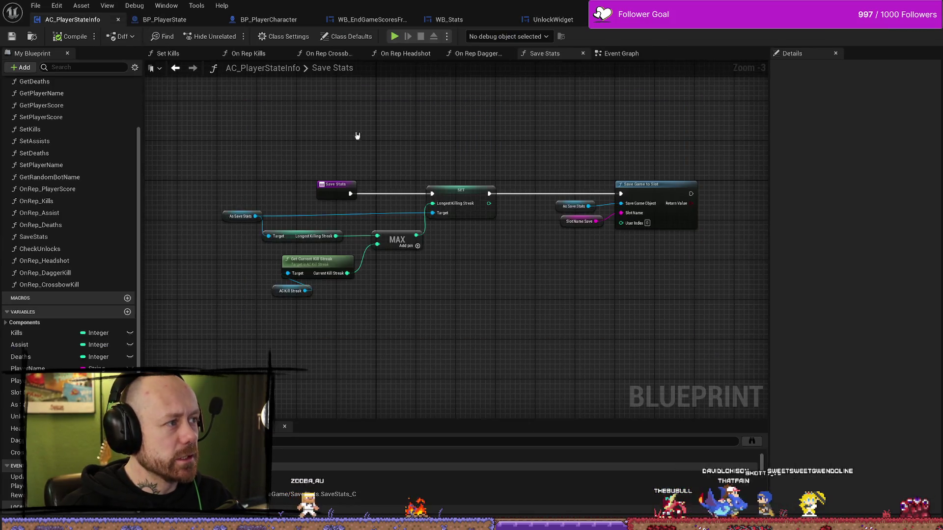
- Open the Set Kills function graph and follow its branch chain
mouse_move(357, 135)
mouse_down()
mouse_move(283, 135)
mouse_move(367, 134)
mouse_up()
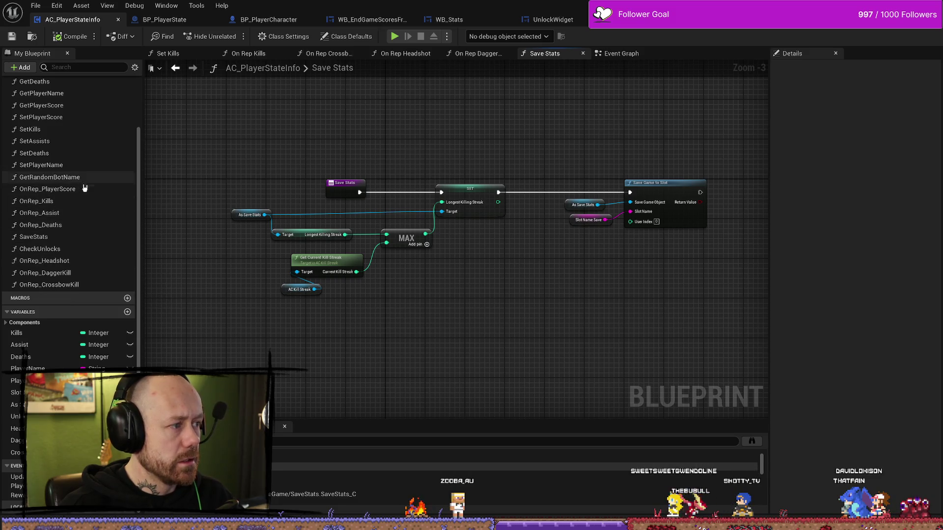
scroll(84, 240, up, 3)
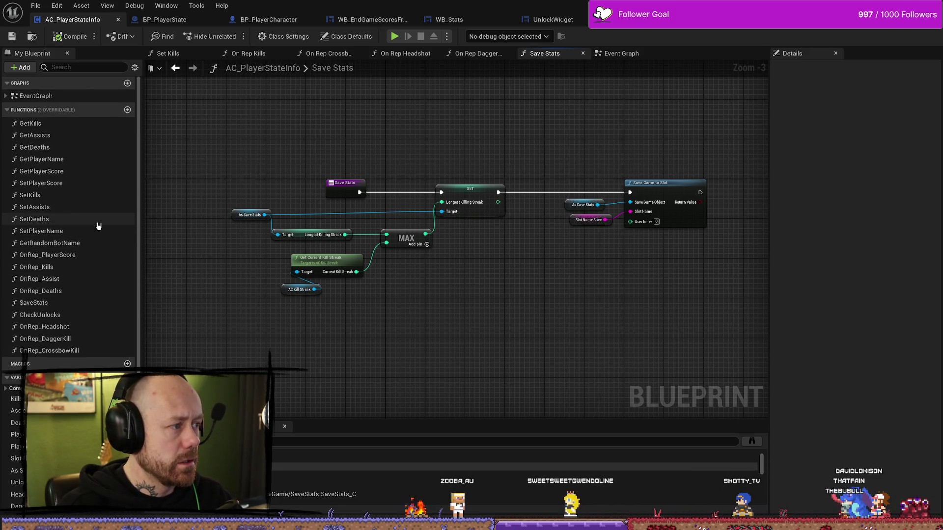
scroll(96, 231, down, 3)
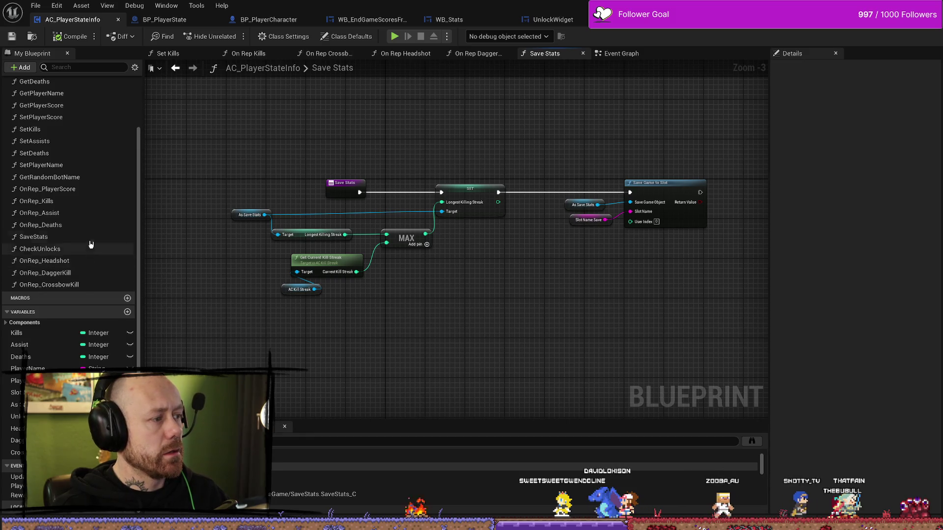
double_click(64, 130)
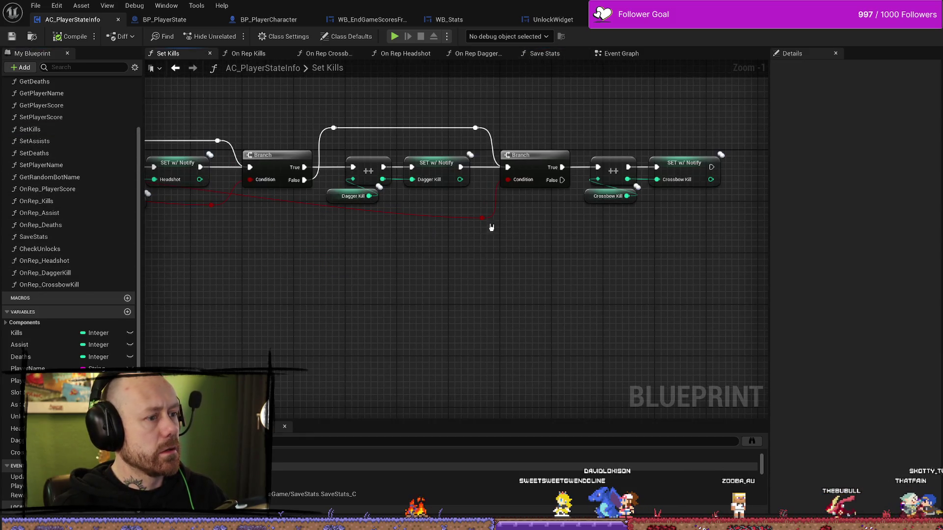
mouse_move(326, 293)
mouse_down()
mouse_move(573, 257)
mouse_move(315, 256)
mouse_up()
scroll(474, 265, down, 1)
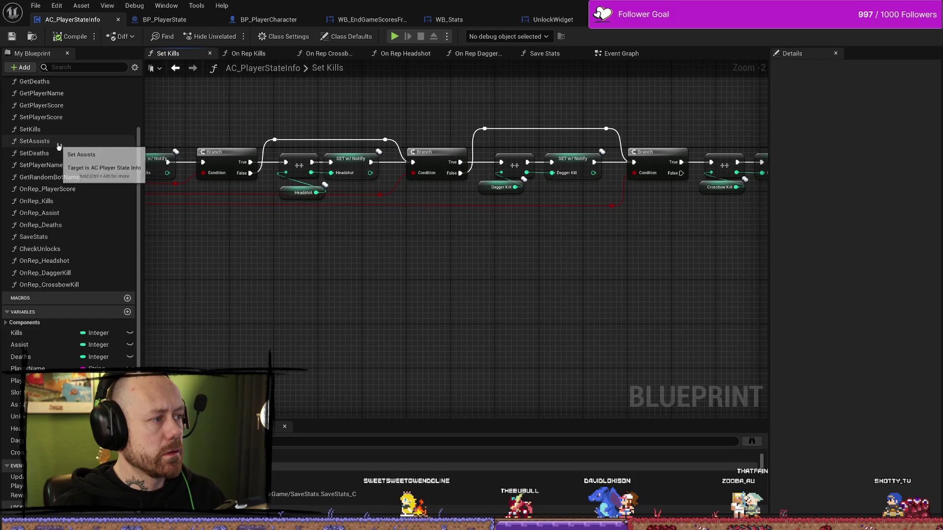
- Open On Rep Kills and inspect its Branch, Call Save Stats and unlock nodes
double_click(69, 204)
scroll(539, 291, up, 4)
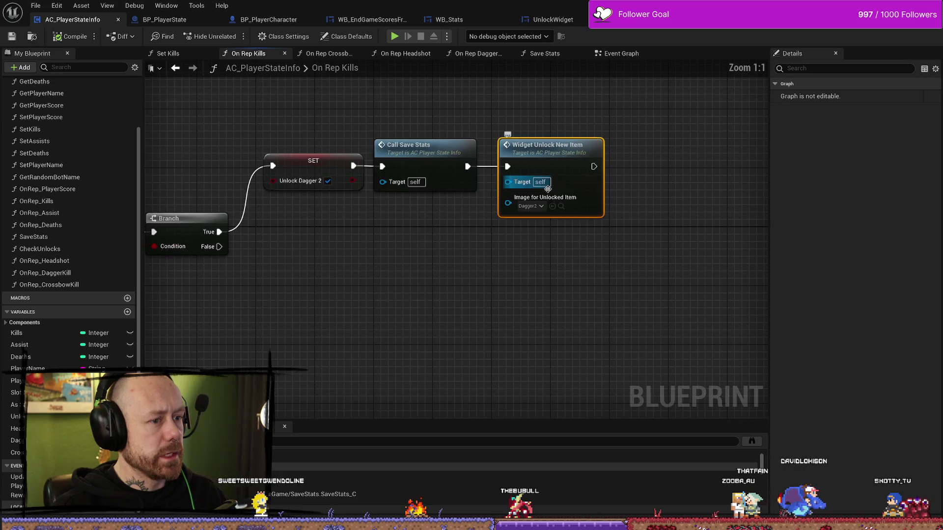
scroll(551, 189, up, 1)
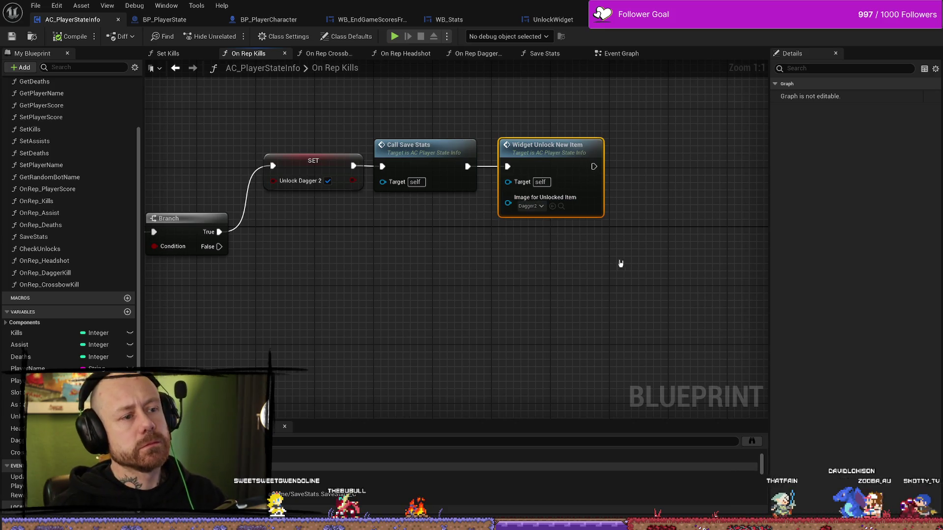
scroll(620, 264, down, 2)
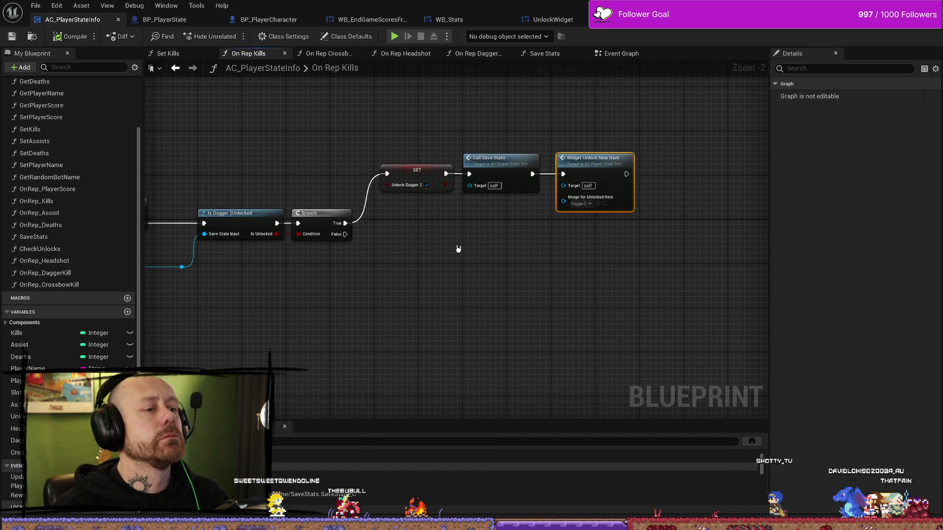
drag(505, 260, 532, 244)
mouse_move(520, 281)
mouse_down()
mouse_move(622, 248)
mouse_move(413, 274)
mouse_up()
scroll(449, 212, up, 2)
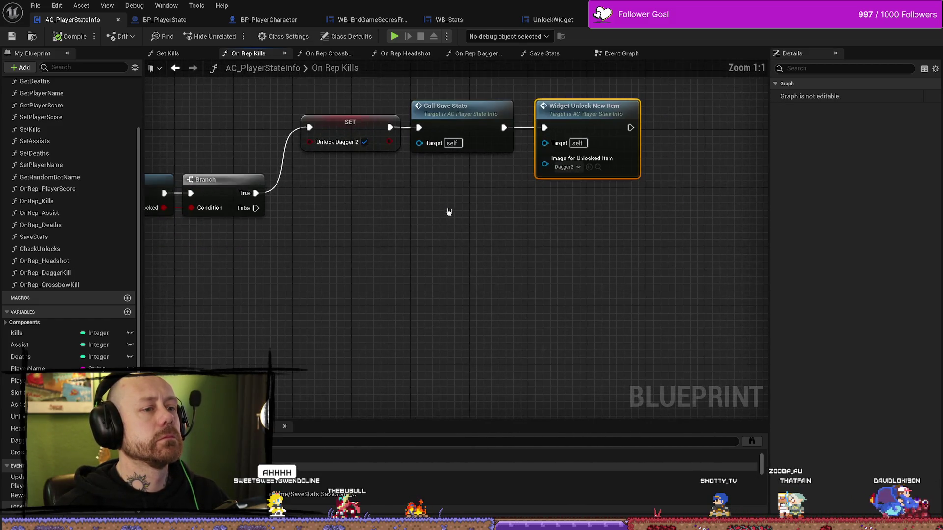
drag(564, 211, 517, 224)
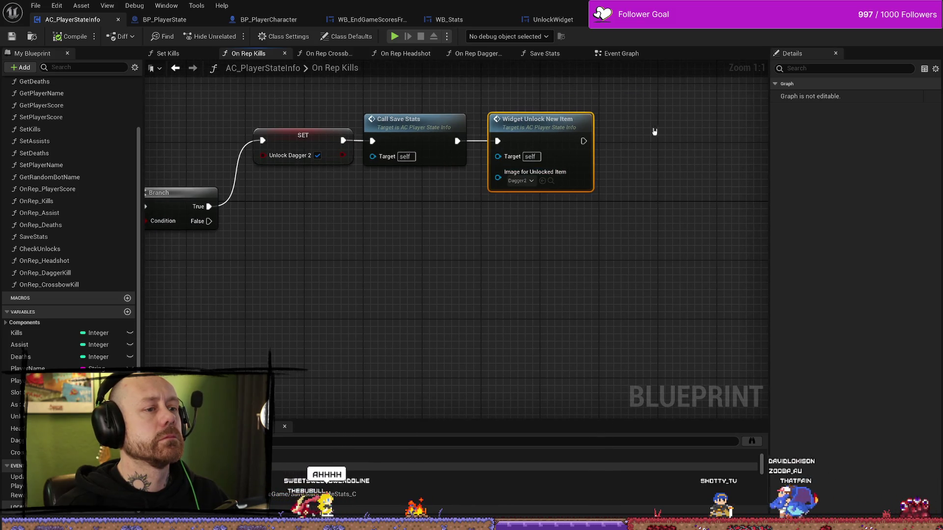
- Jump to the WidgetUnlockNewItem event and review its Delay and Remove from Parent chain
double_click(523, 126)
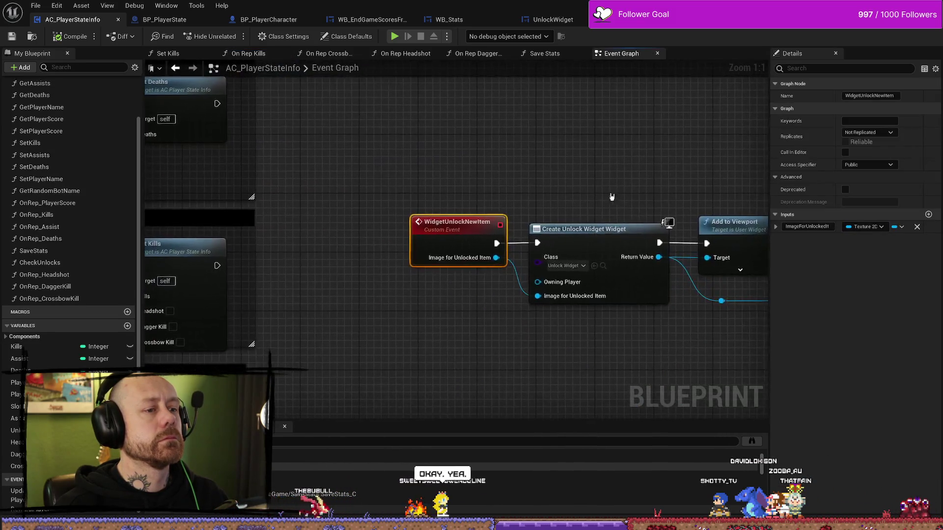
drag(630, 165, 482, 159)
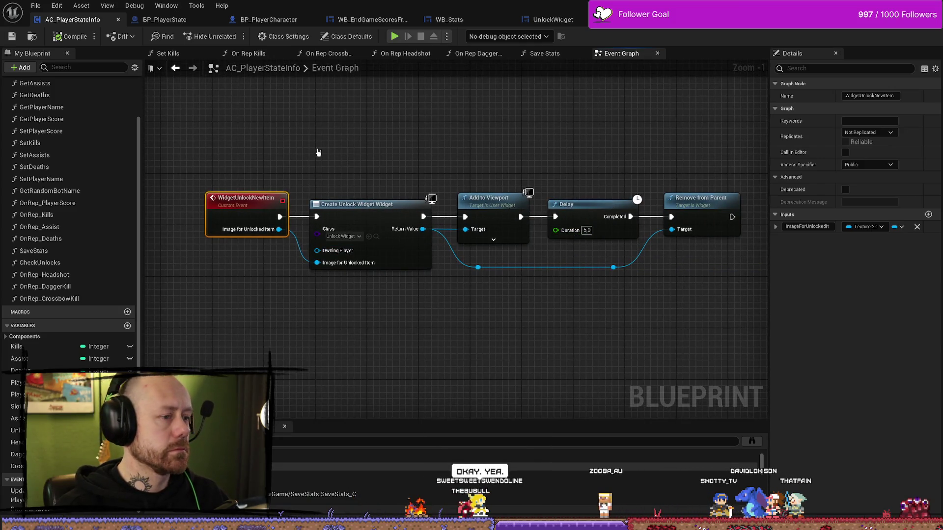
drag(319, 153, 361, 158)
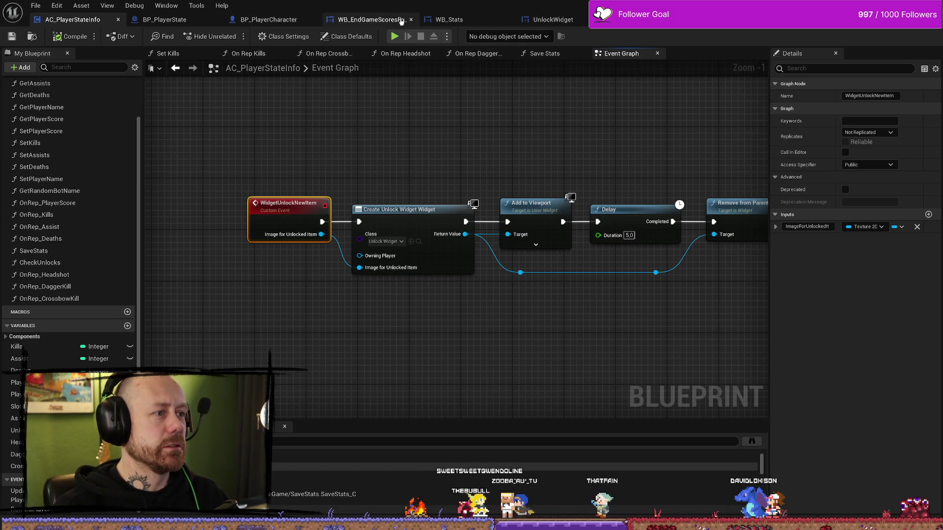
click(372, 19)
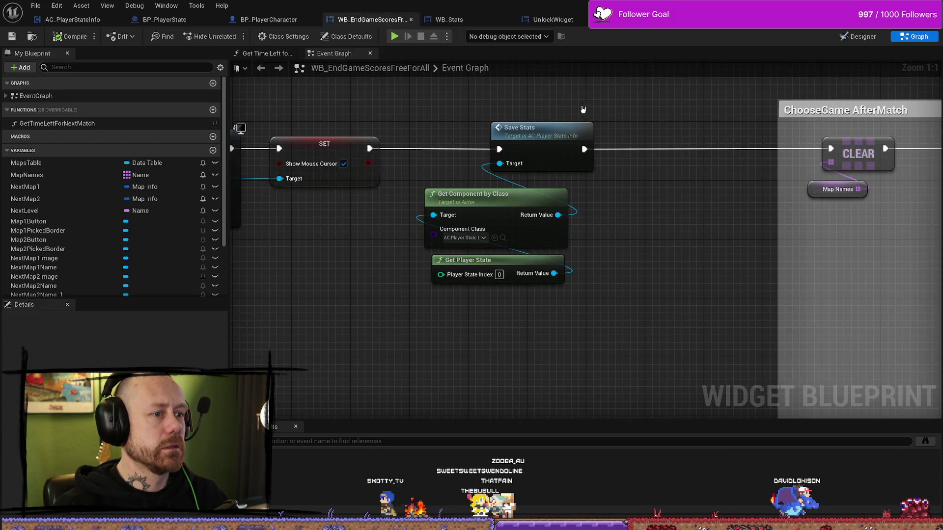
- Marquee-select the Save Stats call with its Get Component by Class and Get Player State inputs
drag(583, 109, 473, 310)
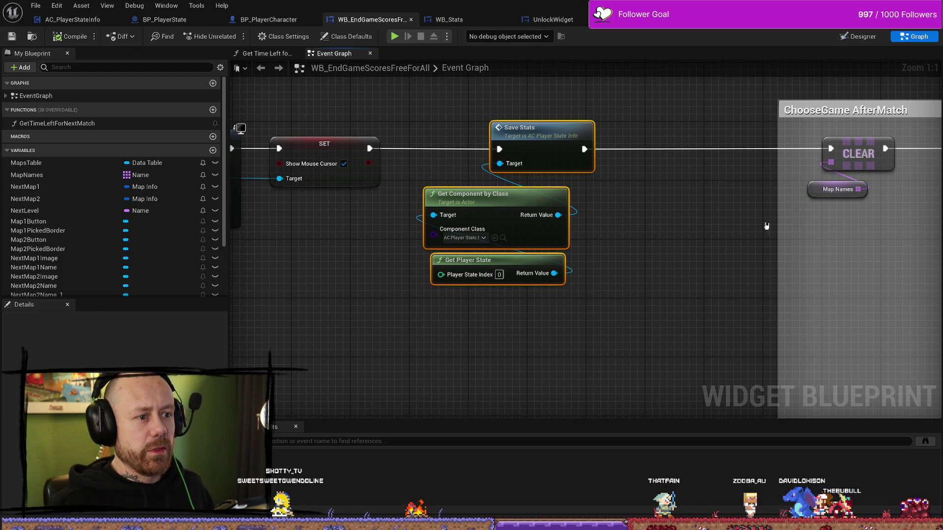
scroll(667, 273, down, 4)
scroll(631, 268, up, 4)
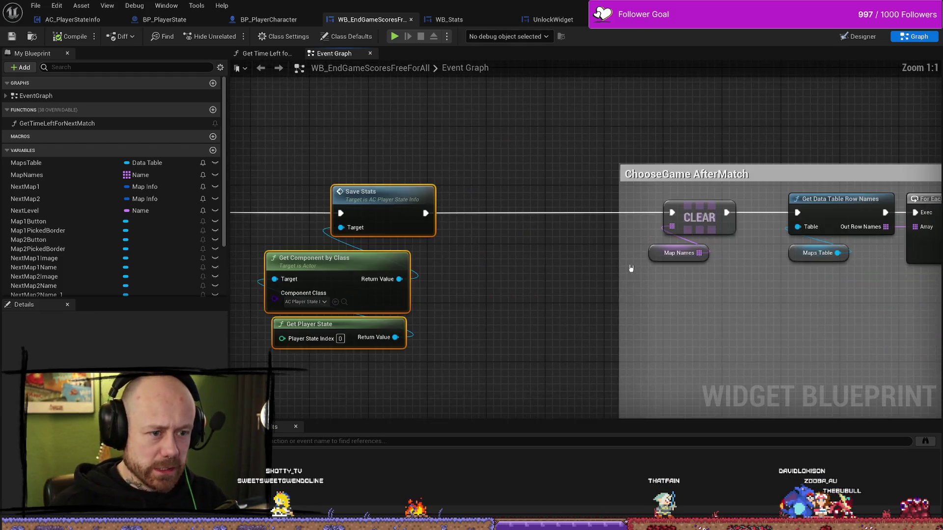
- Select the ChooseGame AfterMatch comment and bring Get Component by Class and Get Player State into view
click(796, 171)
scroll(796, 171, down, 6)
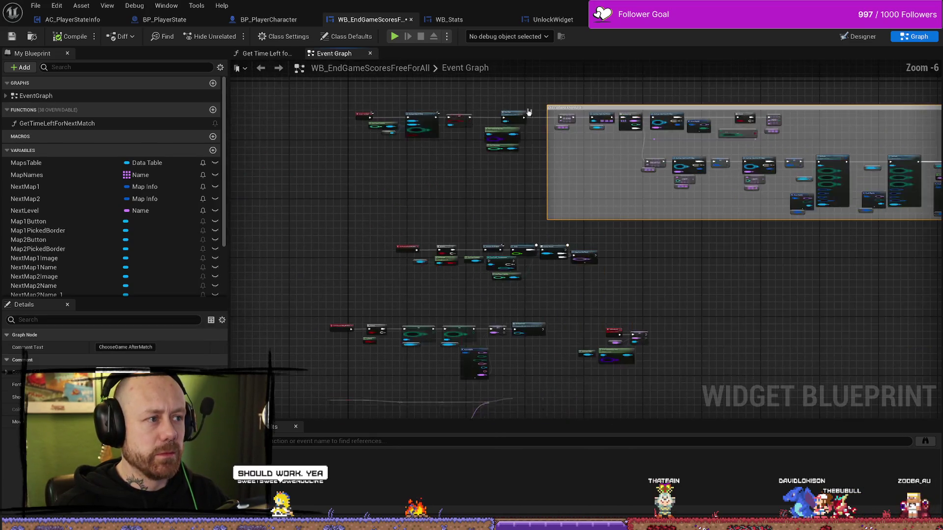
scroll(453, 173, down, 1)
scroll(481, 206, up, 3)
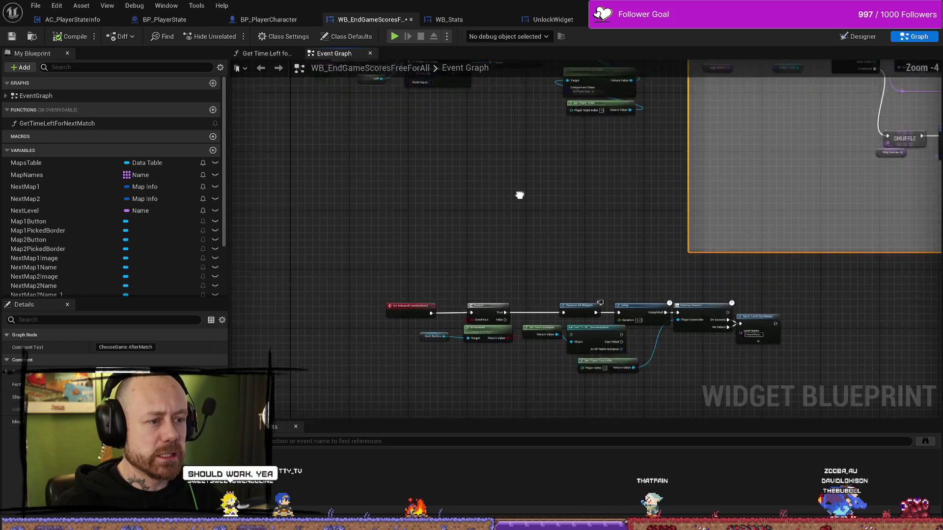
scroll(520, 195, up, 4)
drag(486, 201, 475, 360)
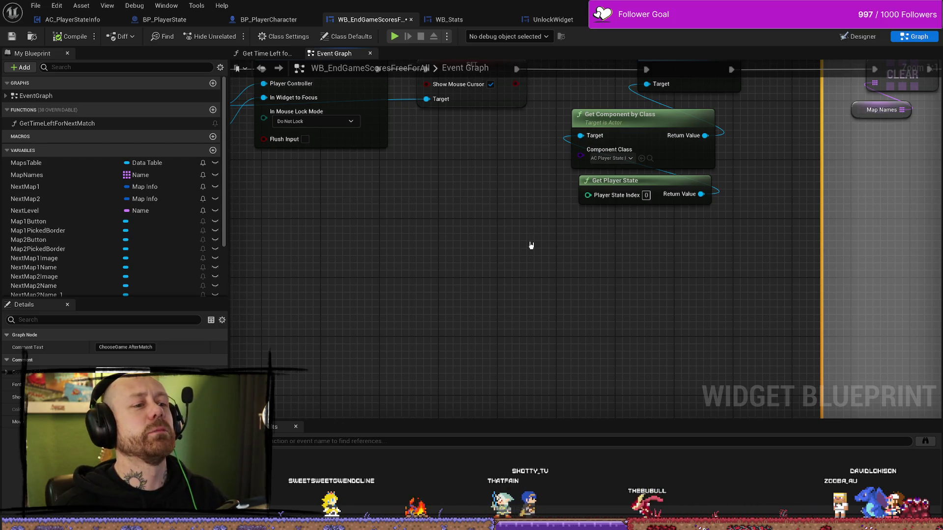
scroll(494, 260, down, 6)
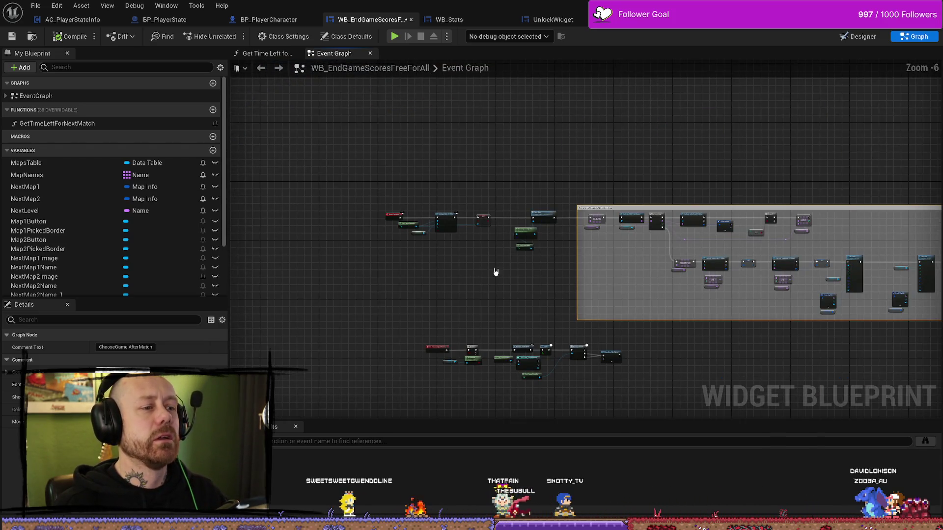
scroll(496, 272, up, 4)
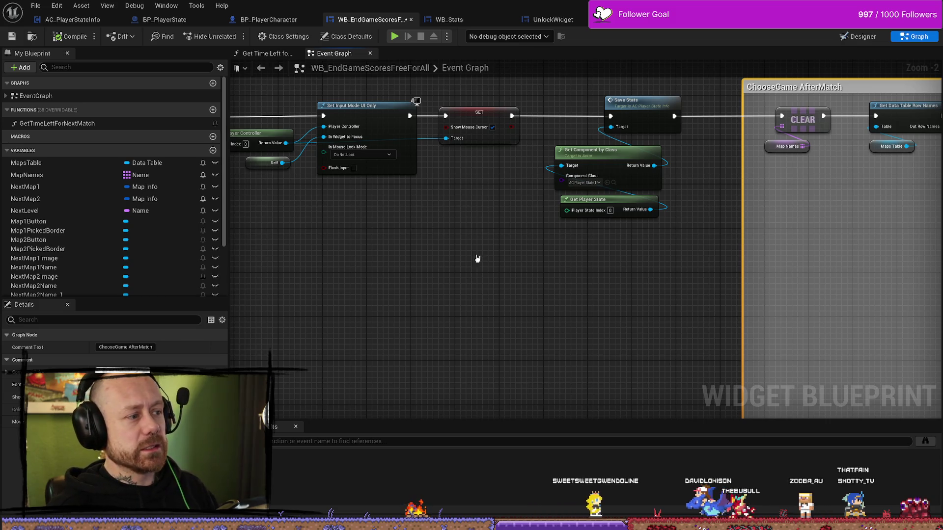
- Zoom in on the Save Stats call and select it with its target nodes
scroll(427, 251, down, 2)
drag(410, 236, 564, 175)
scroll(487, 204, down, 1)
scroll(514, 192, down, 1)
scroll(439, 175, up, 1)
scroll(439, 176, up, 3)
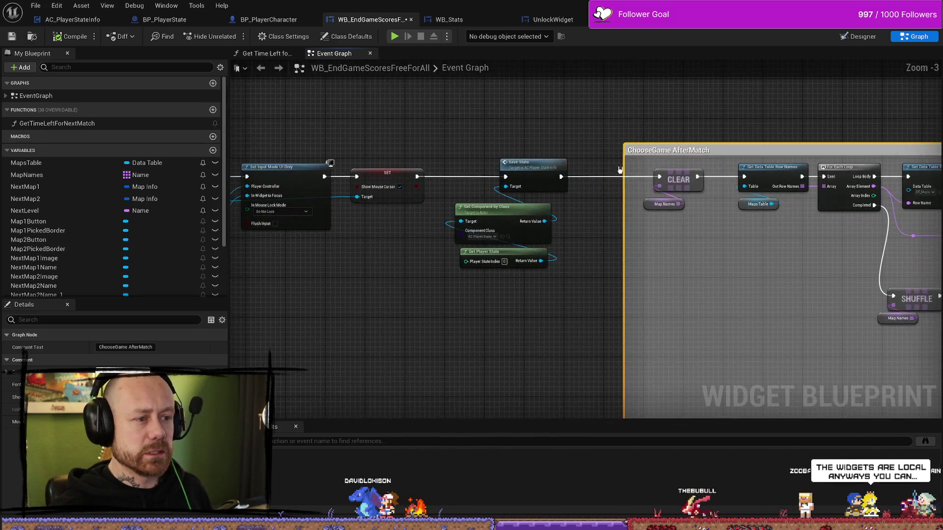
drag(634, 150, 682, 151)
scroll(592, 128, down, 1)
drag(592, 128, 602, 141)
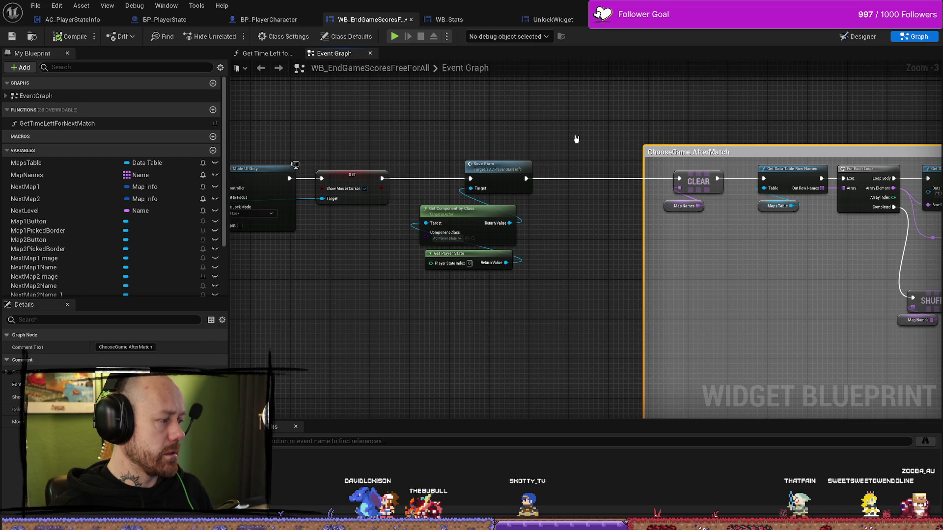
mouse_move(470, 150)
mouse_down()
mouse_move(476, 143)
mouse_move(558, 154)
mouse_move(522, 340)
mouse_move(582, 328)
mouse_up()
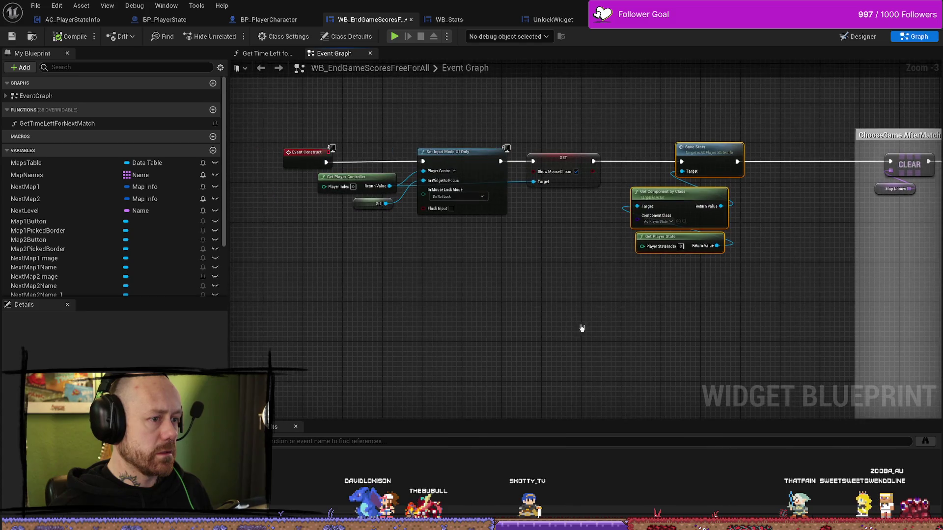
- Survey the map-shuffling nodes in the ChooseGame AfterMatch comment, then return to Save Stats
drag(634, 288, 400, 255)
drag(741, 265, 556, 263)
drag(651, 260, 555, 263)
scroll(764, 229, down, 2)
drag(757, 236, 538, 236)
scroll(523, 168, up, 2)
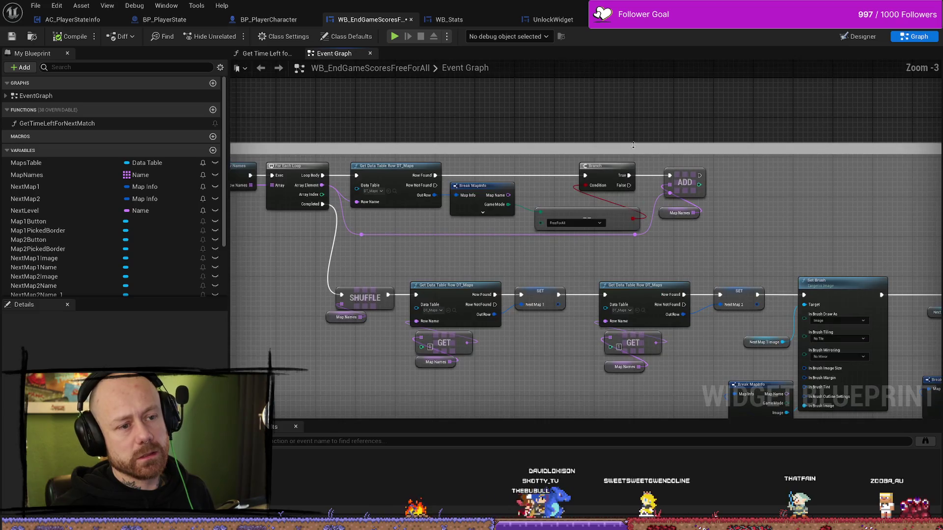
drag(328, 131, 510, 131)
drag(294, 131, 594, 130)
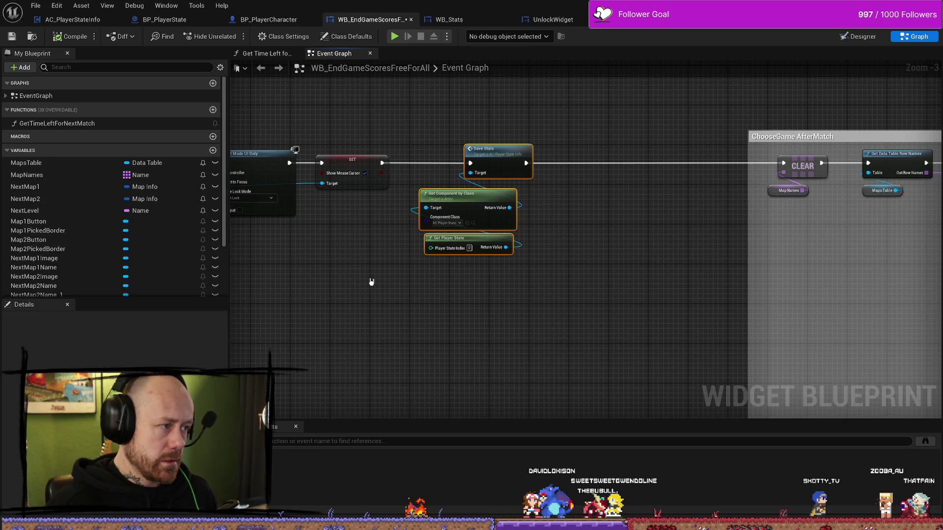
- Inspect the Event Construct and Set Input Mode nodes, then switch to AC_PlayerStateInfo
drag(393, 282, 506, 285)
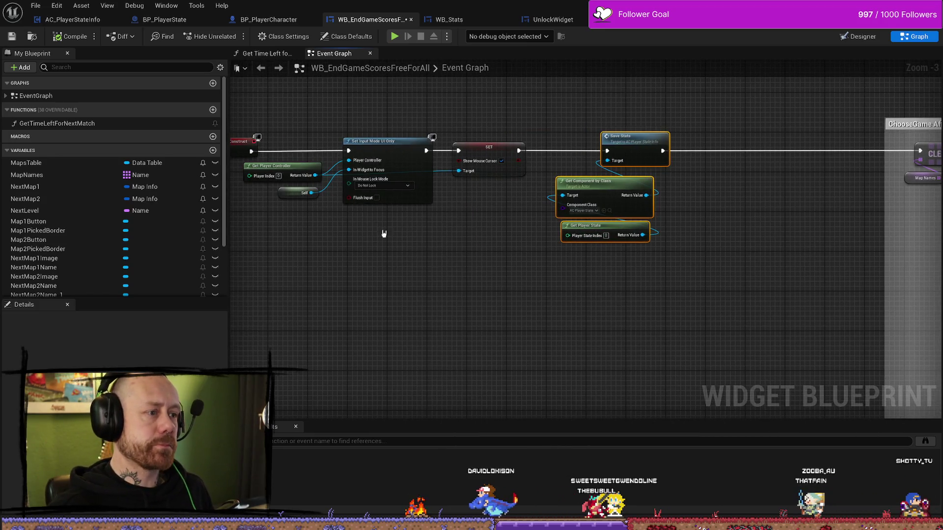
drag(383, 236, 502, 218)
mouse_move(349, 216)
mouse_down()
mouse_move(545, 152)
mouse_move(639, 152)
mouse_up()
click(645, 251)
drag(728, 320, 545, 285)
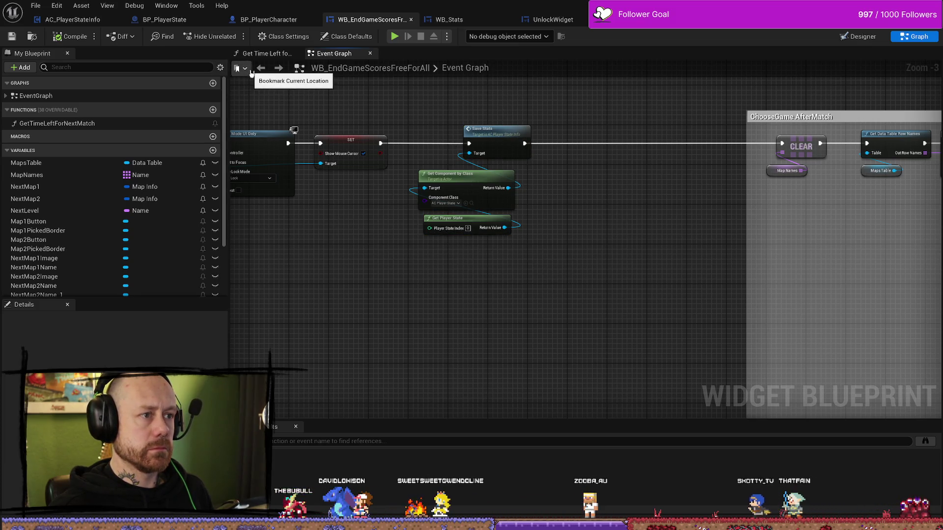
key(ctrl+Tab)
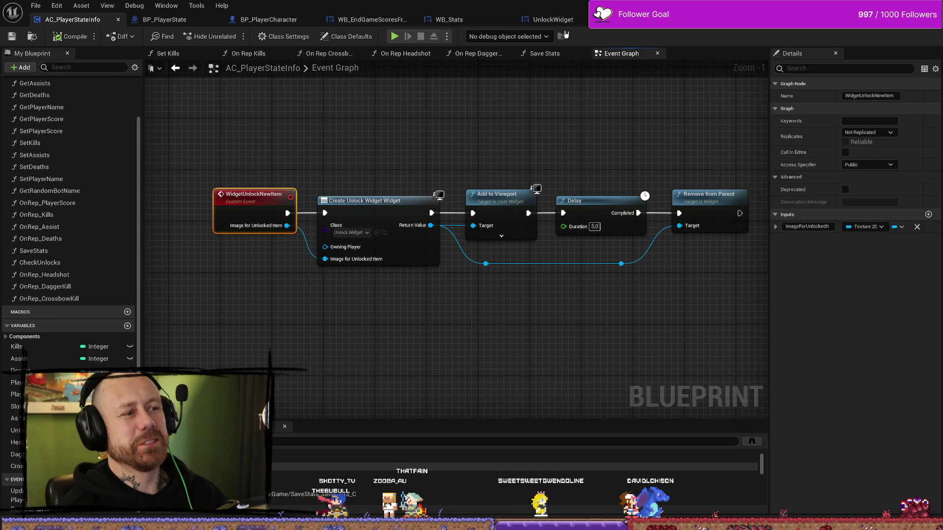
- Go via BP_PlayerCharacter to BP_PlayerState's graph and view the Format Text and Print String chain
click(279, 22)
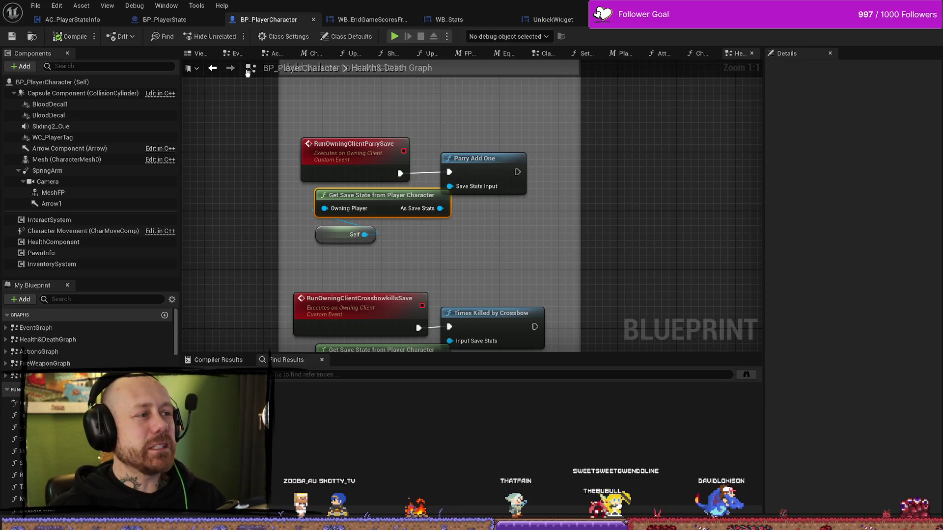
click(186, 23)
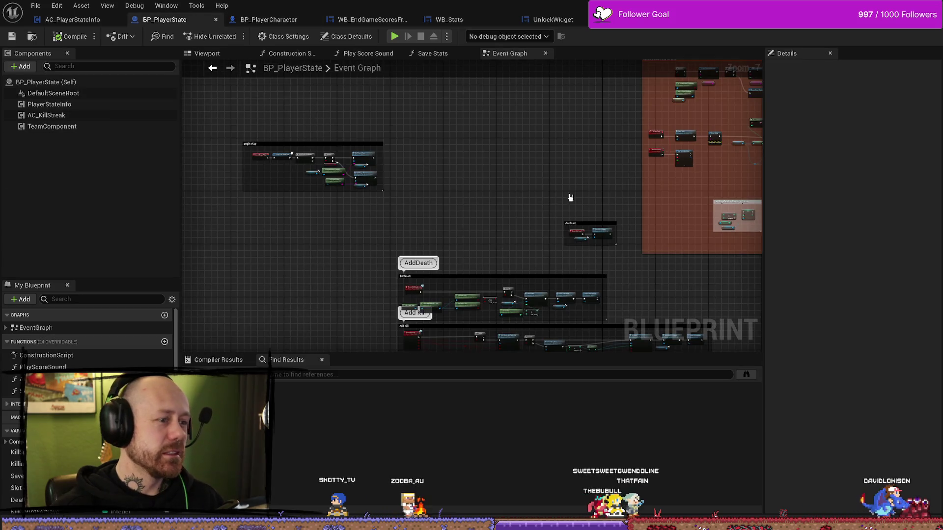
scroll(599, 186, up, 6)
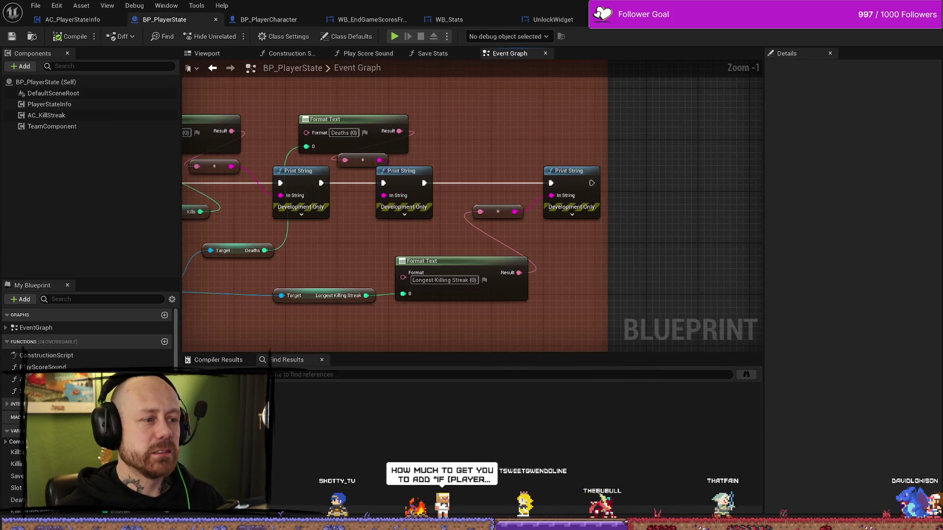
scroll(365, 201, down, 3)
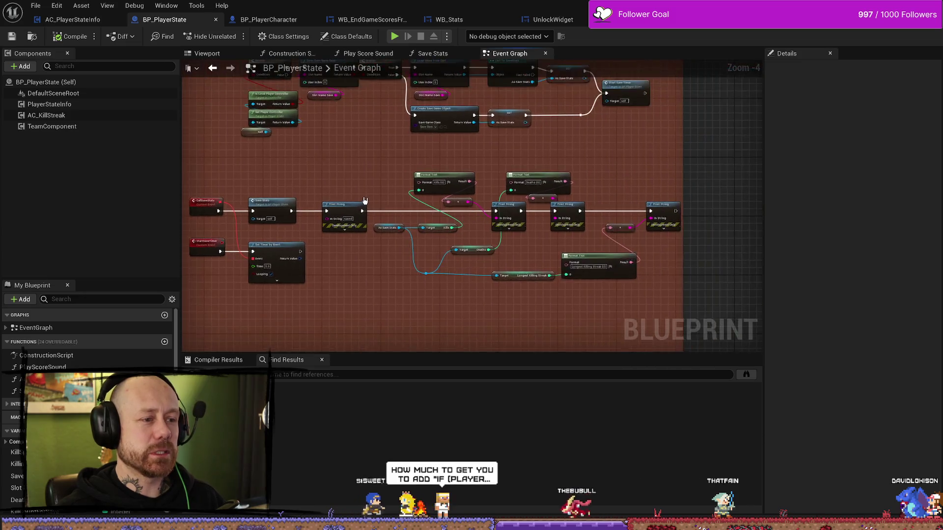
scroll(364, 200, up, 3)
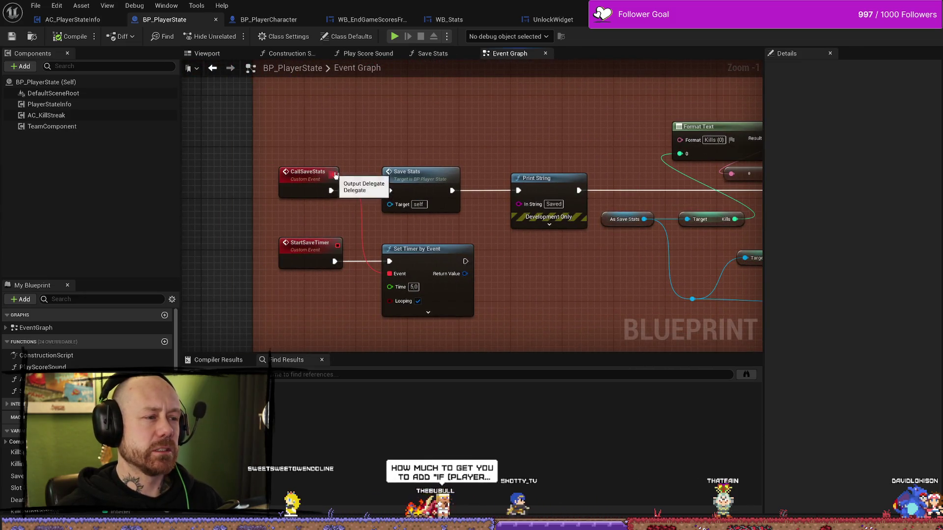
drag(577, 272, 359, 289)
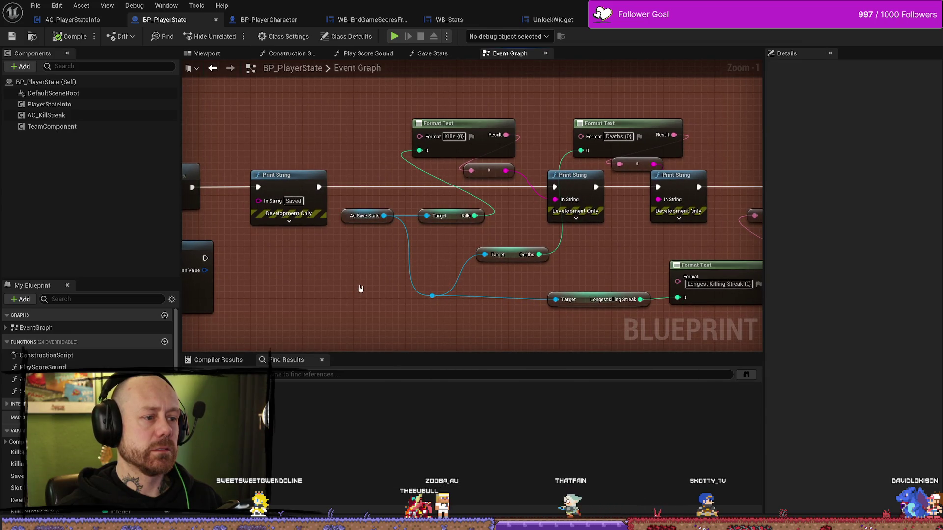
scroll(363, 287, down, 2)
mouse_move(364, 288)
mouse_down()
mouse_move(315, 263)
mouse_move(550, 244)
mouse_move(705, 245)
mouse_up()
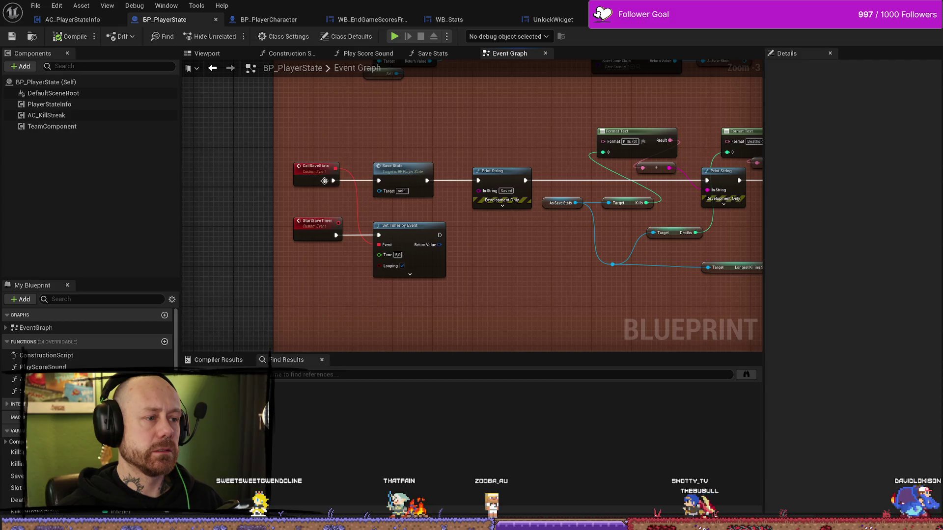
- Pan to the Create Save Game Object nodes and centre the old save-game comment box
mouse_move(473, 144)
mouse_down()
mouse_move(442, 172)
mouse_move(406, 175)
mouse_up()
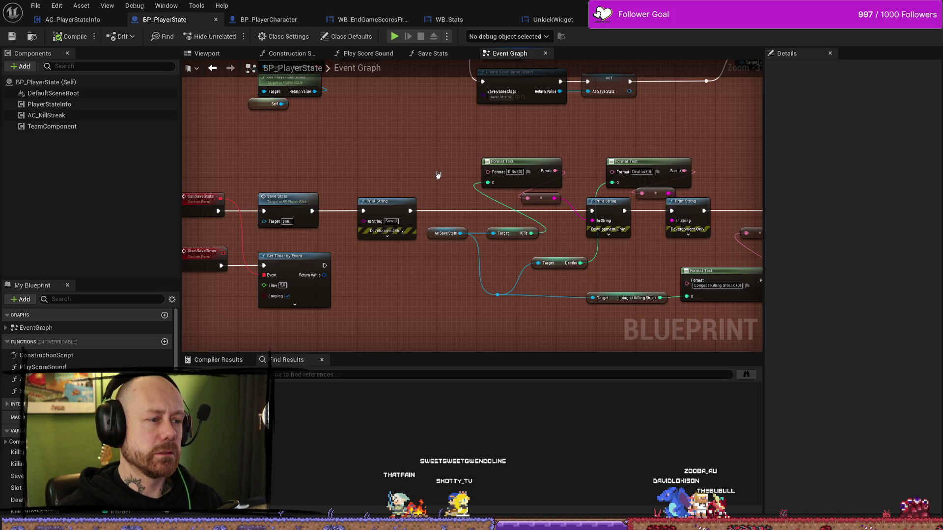
drag(438, 174, 312, 166)
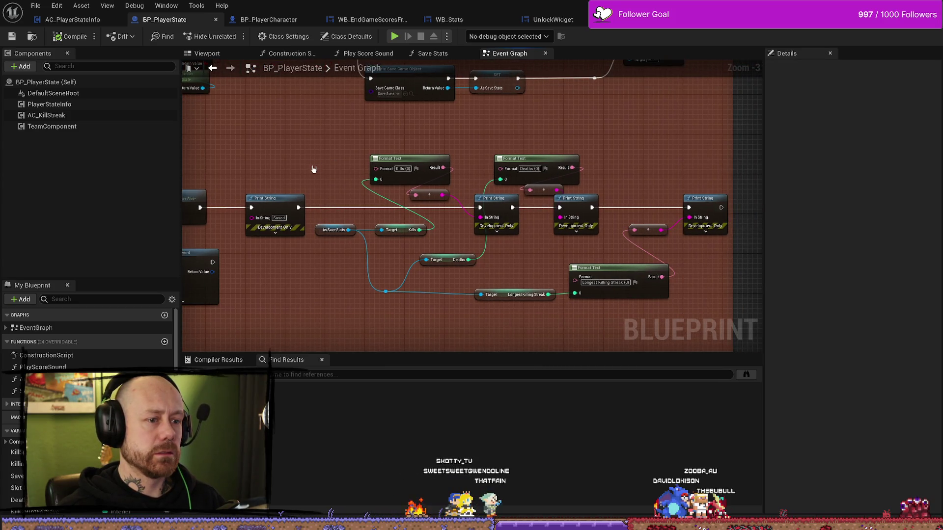
scroll(668, 271, down, 2)
scroll(516, 258, down, 2)
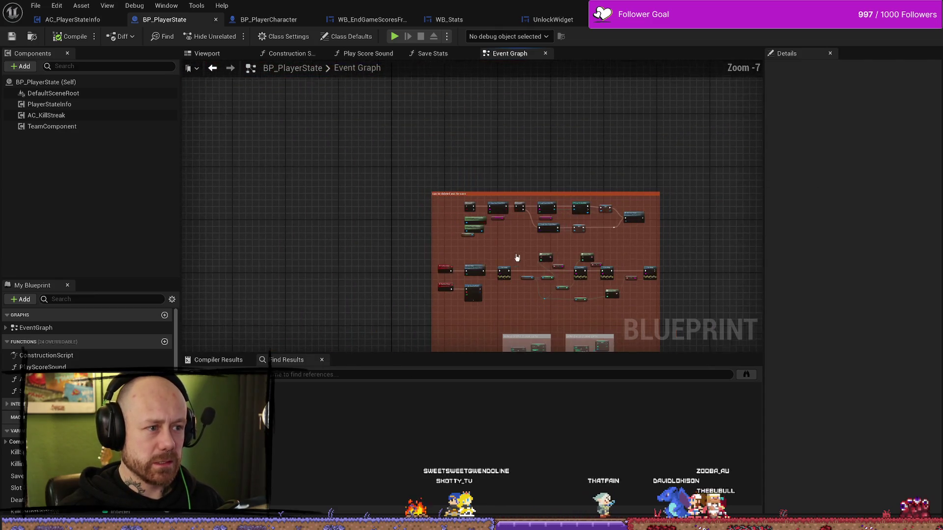
mouse_move(522, 257)
mouse_down()
mouse_move(448, 204)
mouse_move(589, 231)
mouse_move(470, 227)
mouse_up()
scroll(461, 226, up, 3)
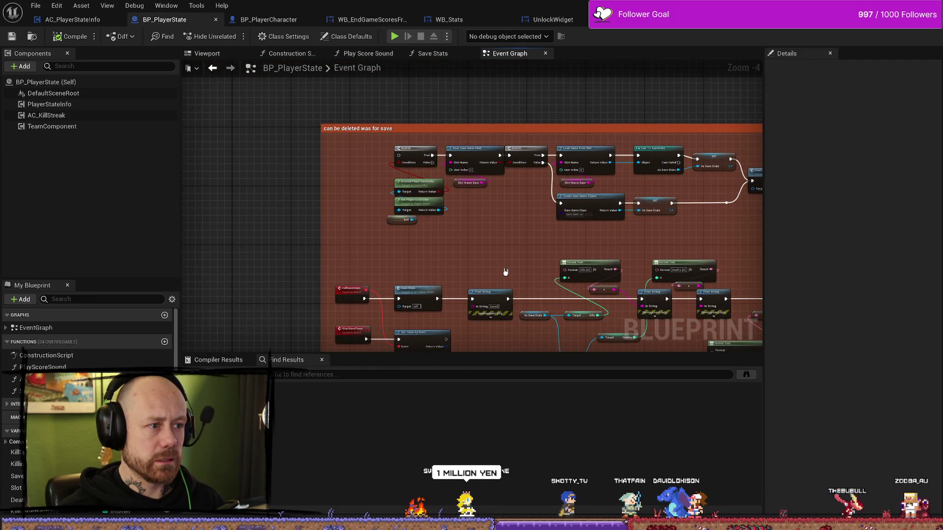
- Marquee-select the 'can be deleted was for save' comment block and its nodes
drag(505, 271, 490, 244)
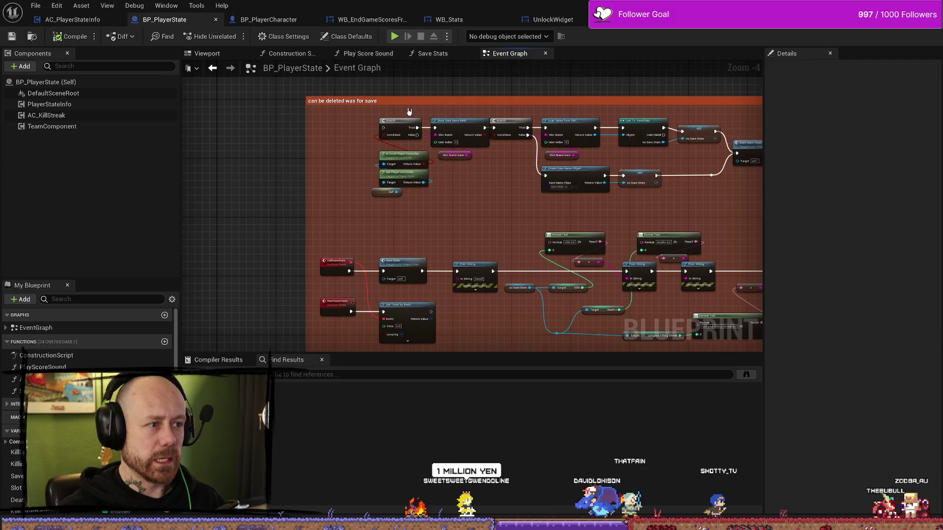
scroll(409, 112, down, 3)
scroll(590, 127, up, 6)
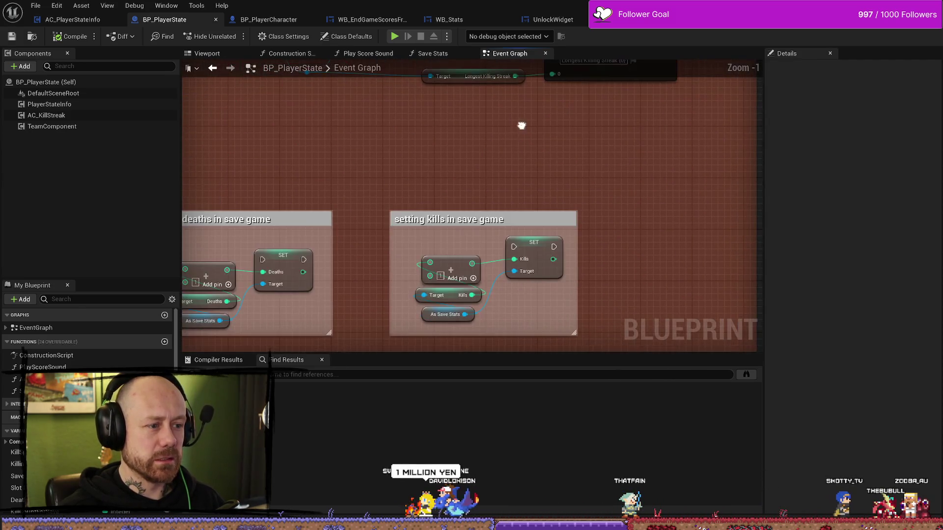
scroll(435, 194, down, 6)
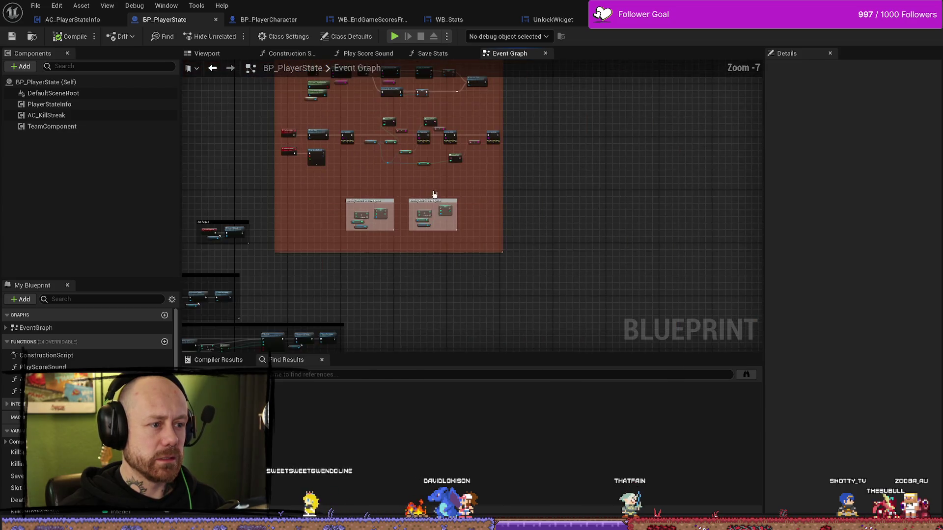
drag(434, 195, 481, 230)
drag(600, 87, 325, 311)
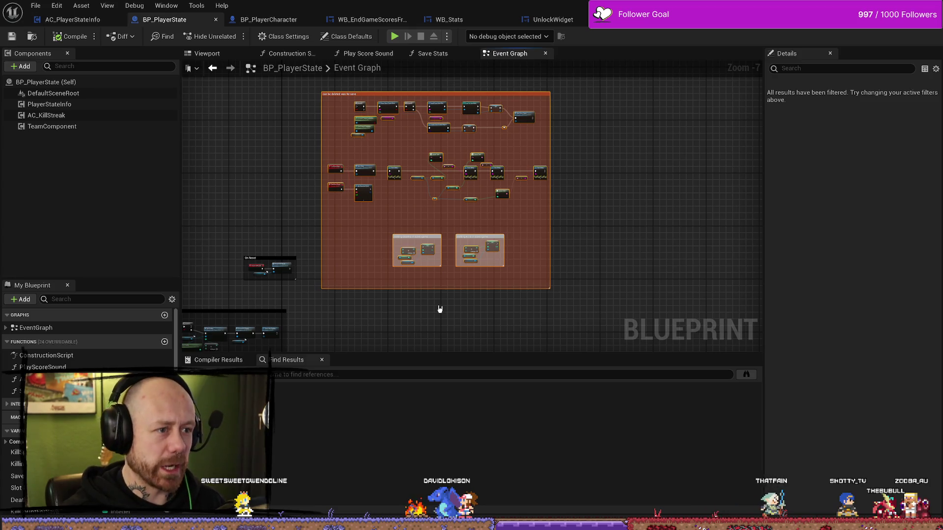
- Delete the old save-game comment block and its nodes, then compile BP_PlayerState
key(Delete)
click(73, 39)
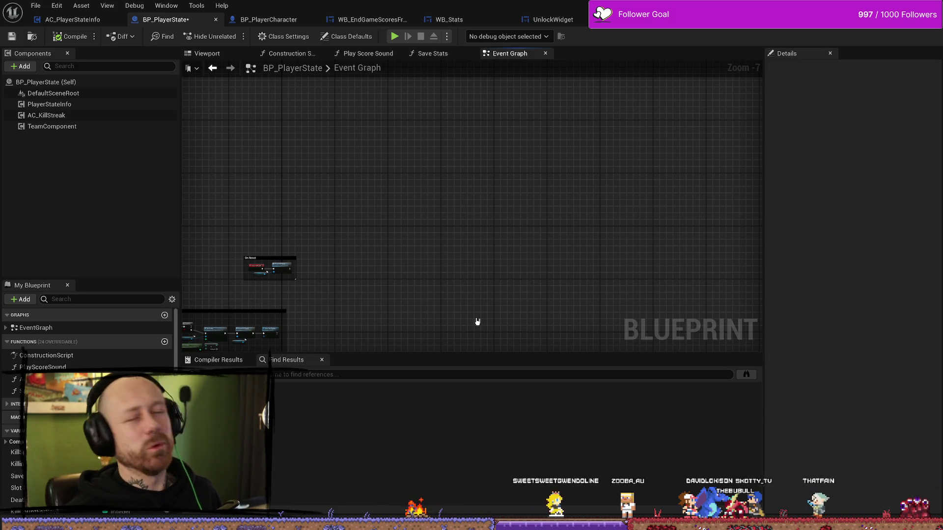
scroll(437, 206, up, 5)
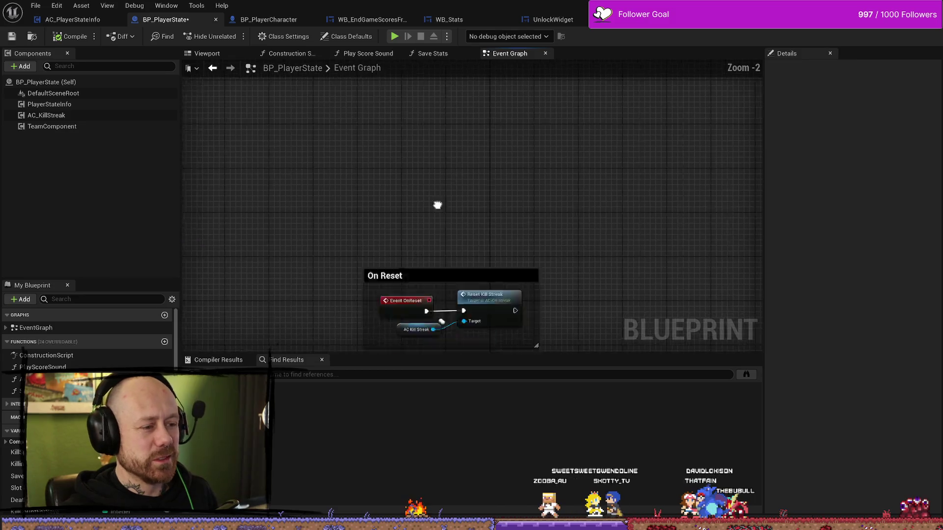
scroll(437, 206, down, 4)
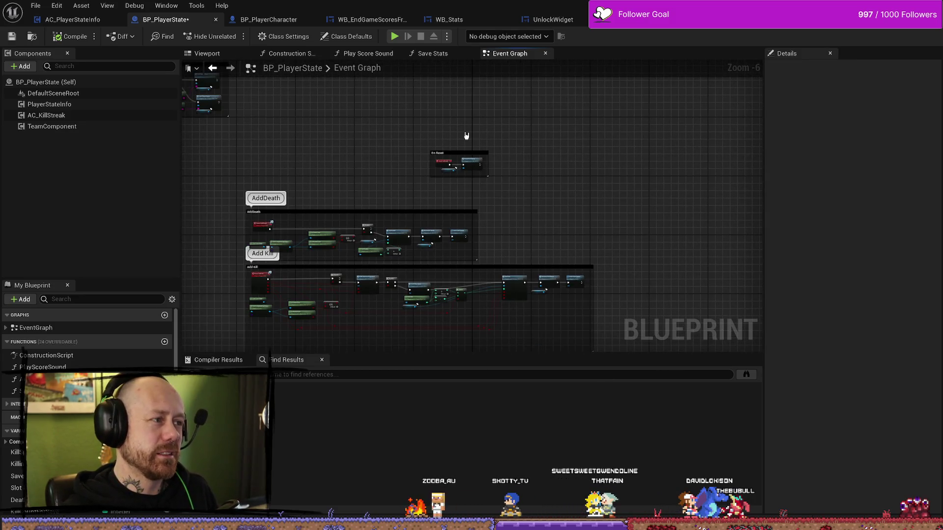
- Frame and marquee-select the Begin Play group ending in Set Player Name
mouse_move(495, 114)
mouse_down()
mouse_move(491, 141)
mouse_move(265, 132)
mouse_move(459, 146)
mouse_move(471, 128)
mouse_move(467, 194)
mouse_move(265, 287)
mouse_up()
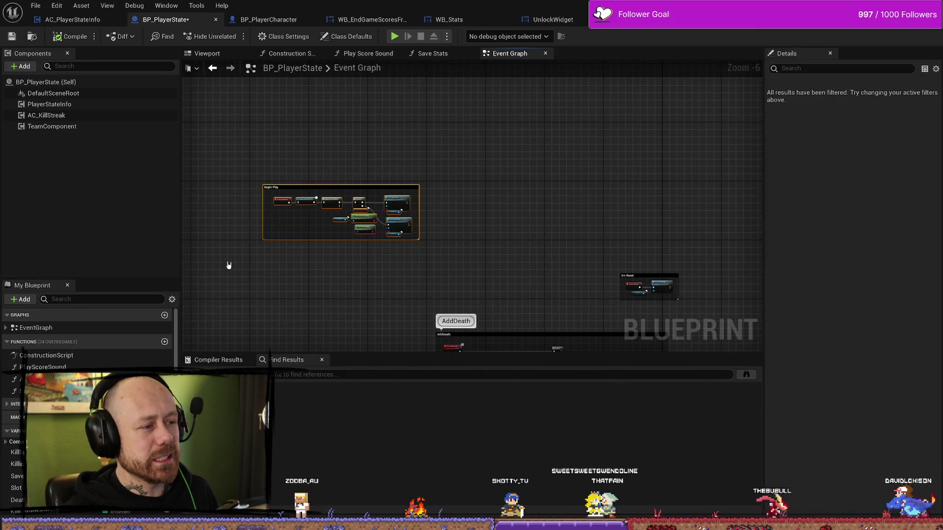
mouse_move(466, 152)
mouse_down()
mouse_move(228, 289)
mouse_move(477, 135)
mouse_up()
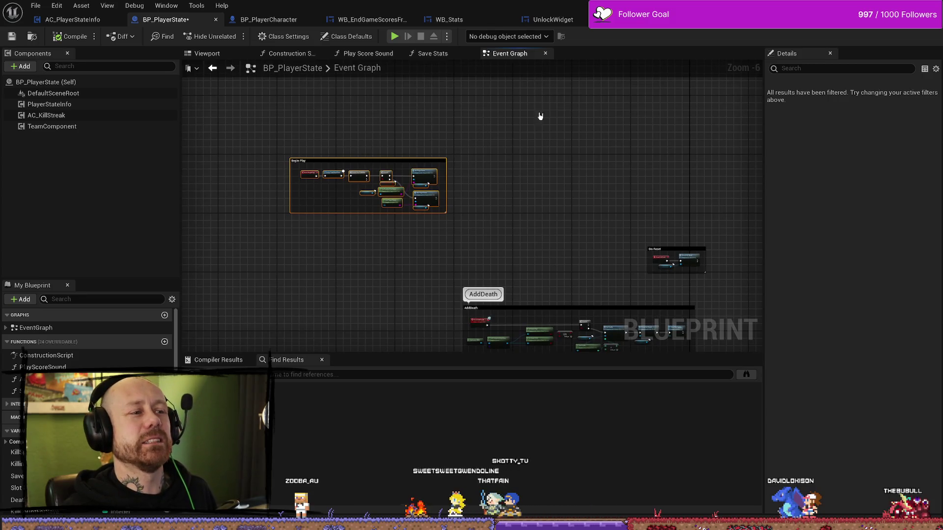
key(Home)
scroll(603, 134, down, 2)
mouse_move(680, 84)
mouse_down()
mouse_move(491, 197)
mouse_move(259, 295)
mouse_up()
click(631, 112)
drag(631, 112, 293, 282)
drag(681, 117, 294, 289)
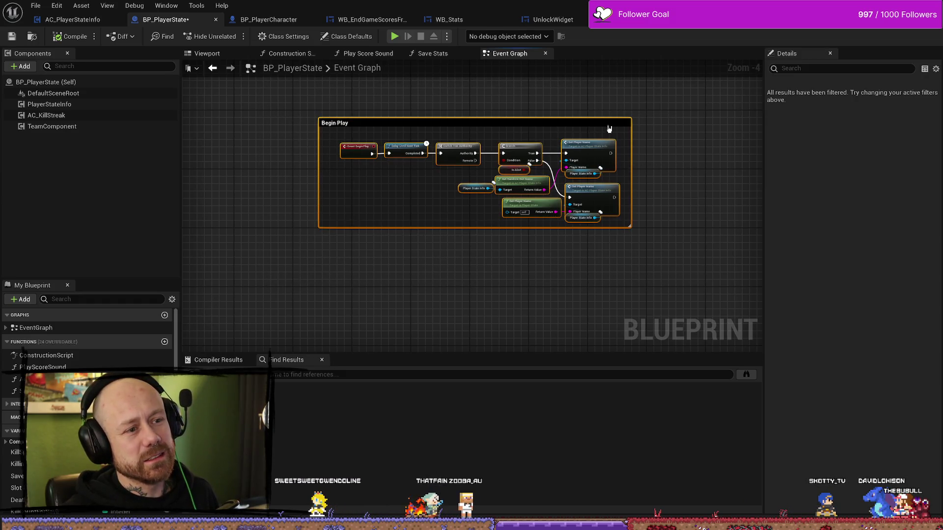
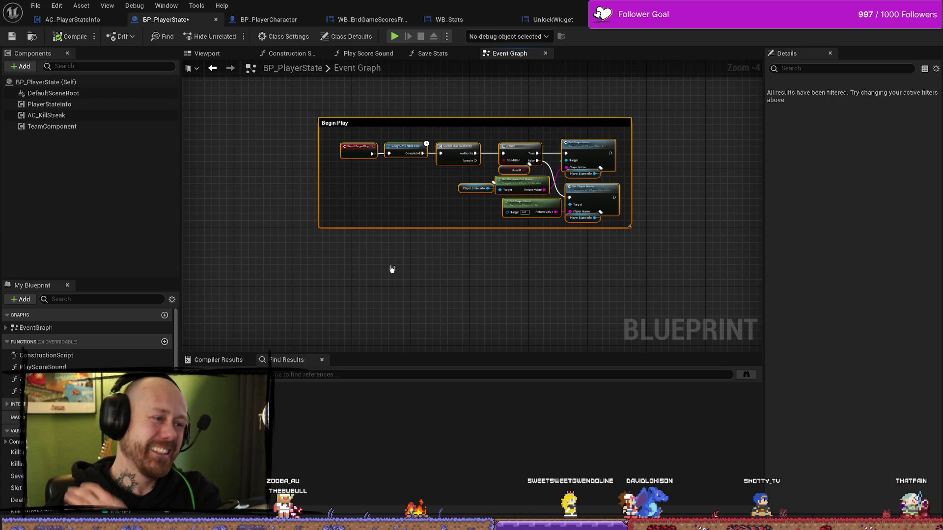
- Recentre the Begin Play nodes and save the BP_PlayerState blueprint
drag(442, 180, 397, 244)
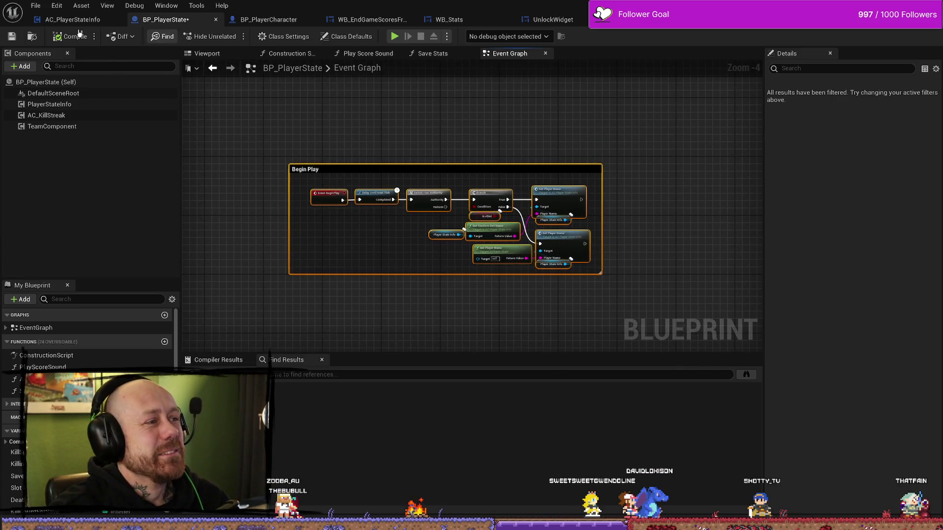
click(36, 6)
click(104, 62)
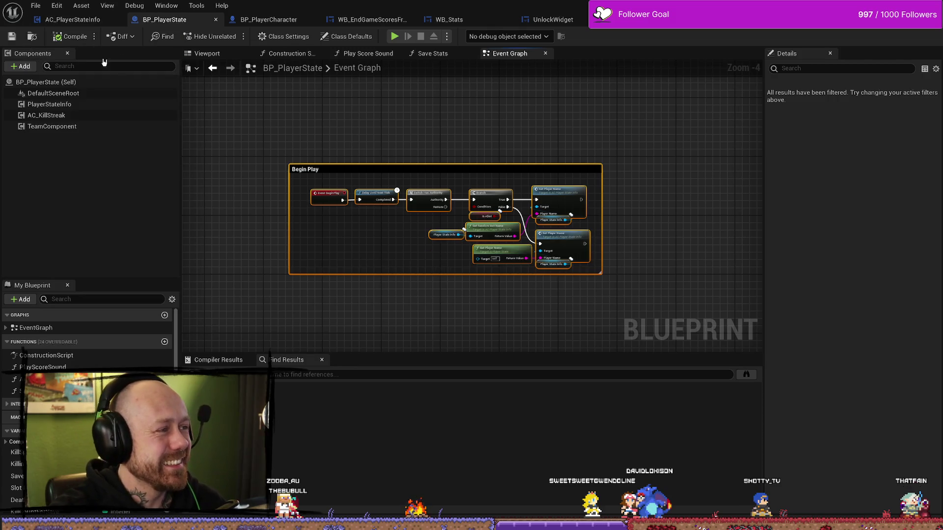
- Glance at AC_PlayerStateInfo and the Content Drawer, then close BP_PlayerState
click(66, 19)
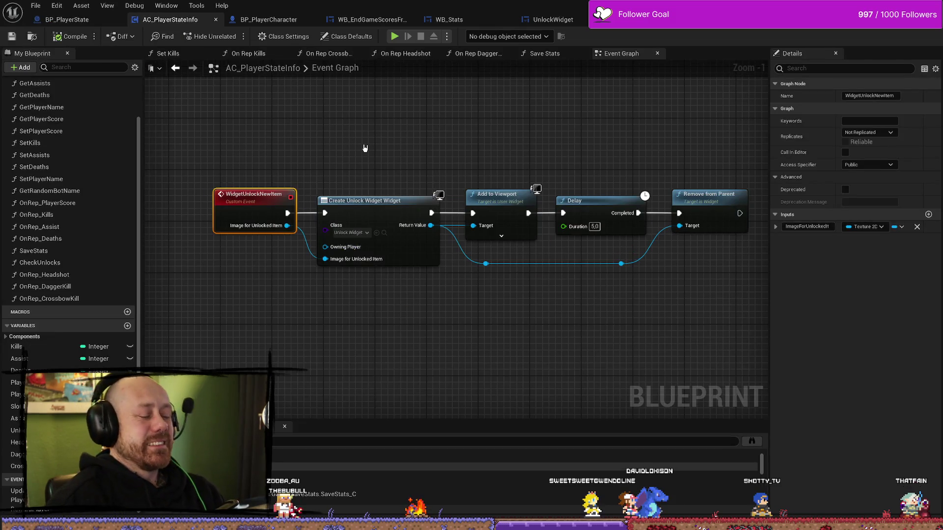
key(ctrl+space)
click(295, 162)
click(106, 19)
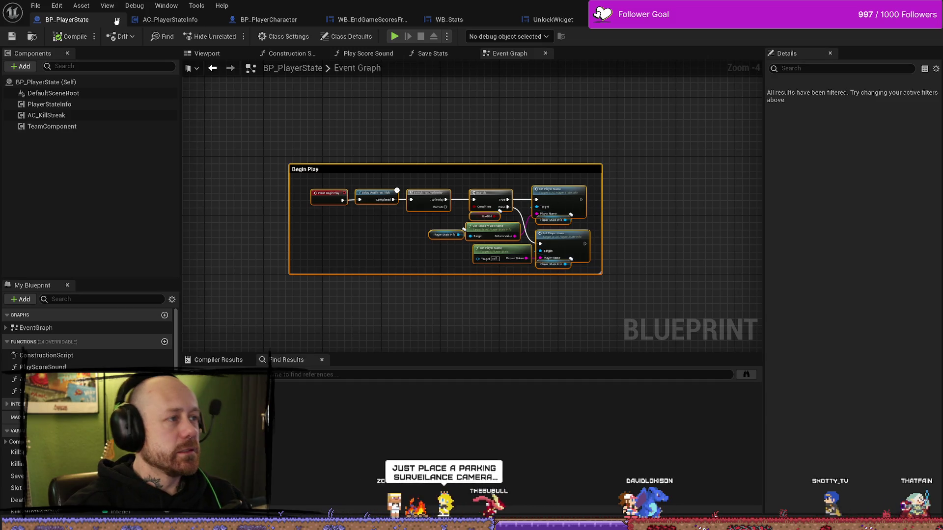
click(119, 20)
- Browse the Content Drawer to MyStuff > SaveGame and open the SaveStats blueprint
key(ctrl+space)
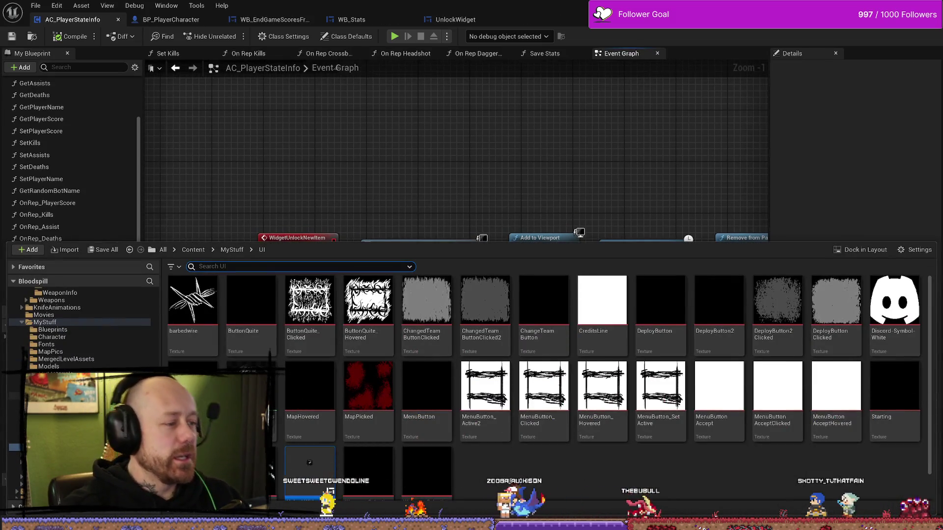
scroll(53, 353, up, 2)
click(45, 351)
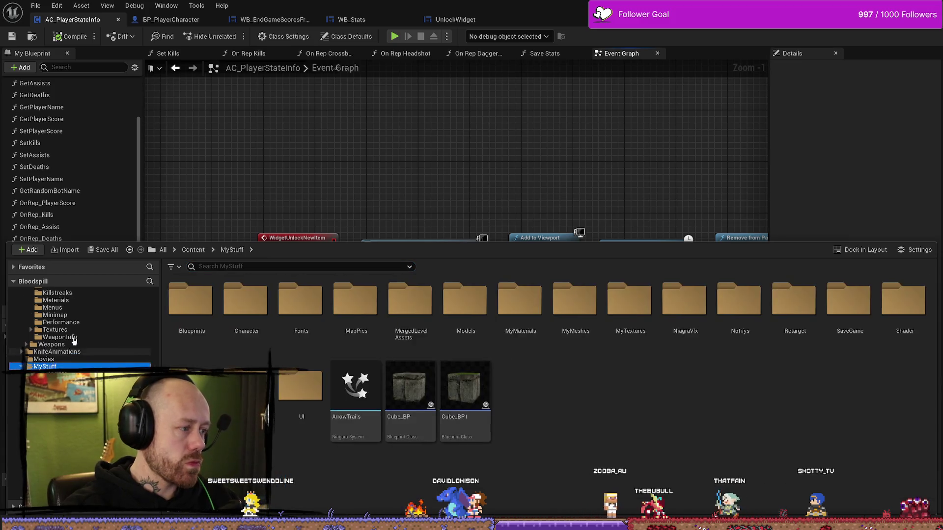
scroll(53, 352, up, 5)
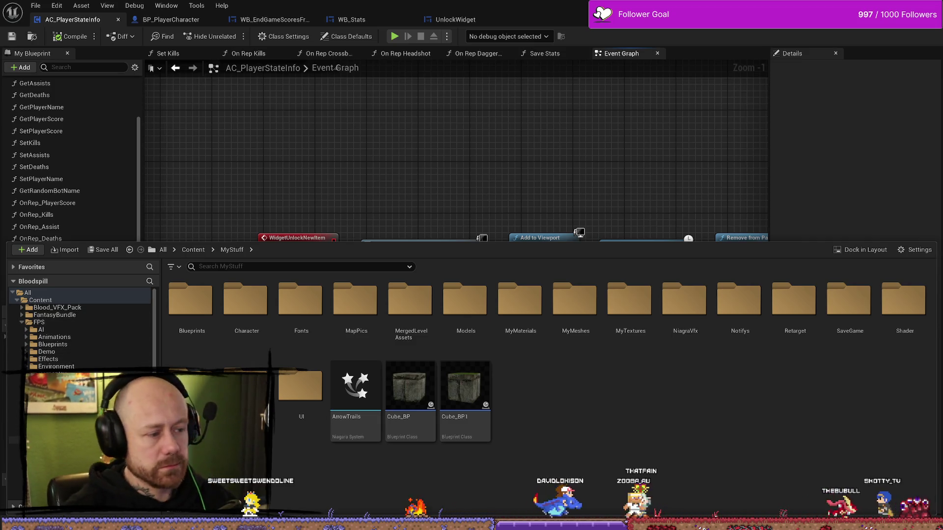
click(98, 322)
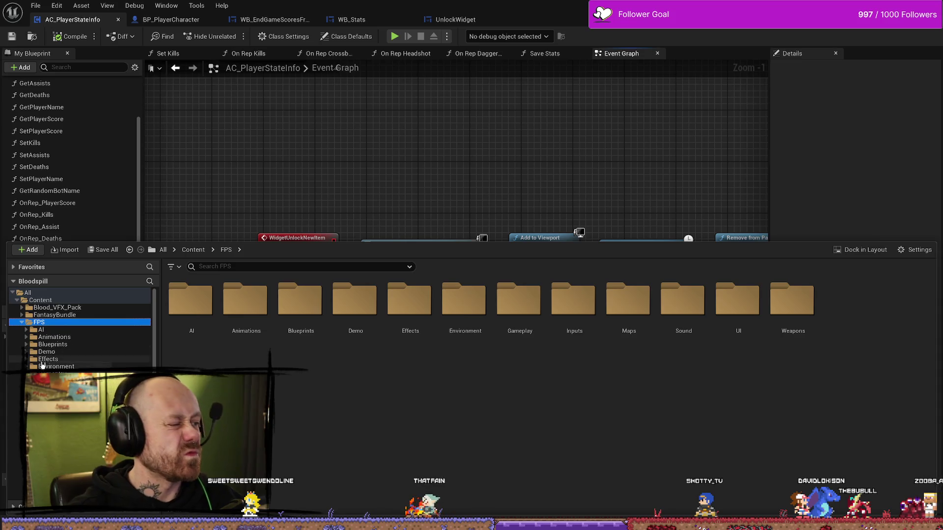
scroll(52, 328, down, 3)
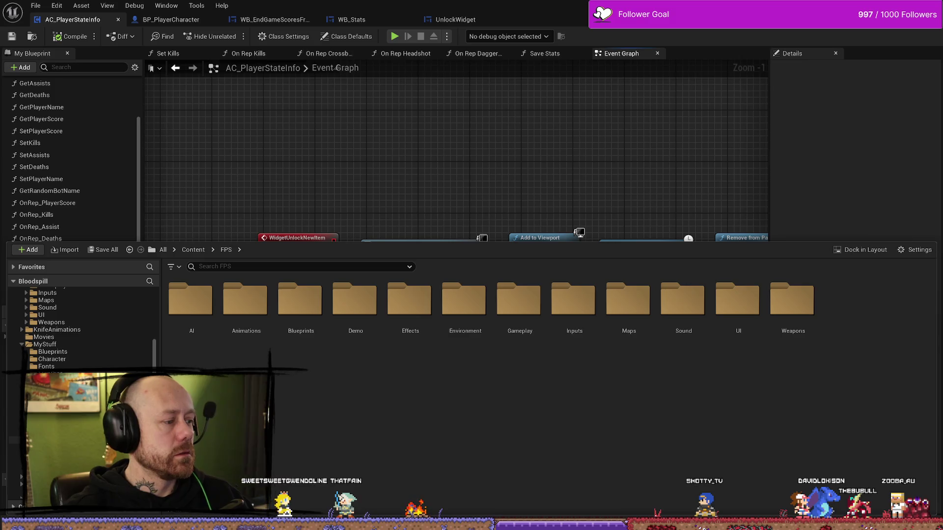
click(51, 381)
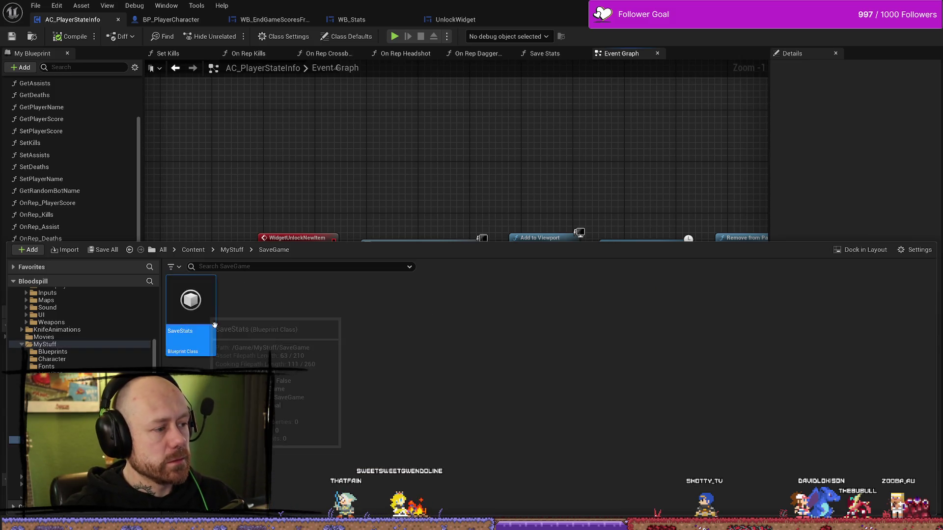
double_click(211, 316)
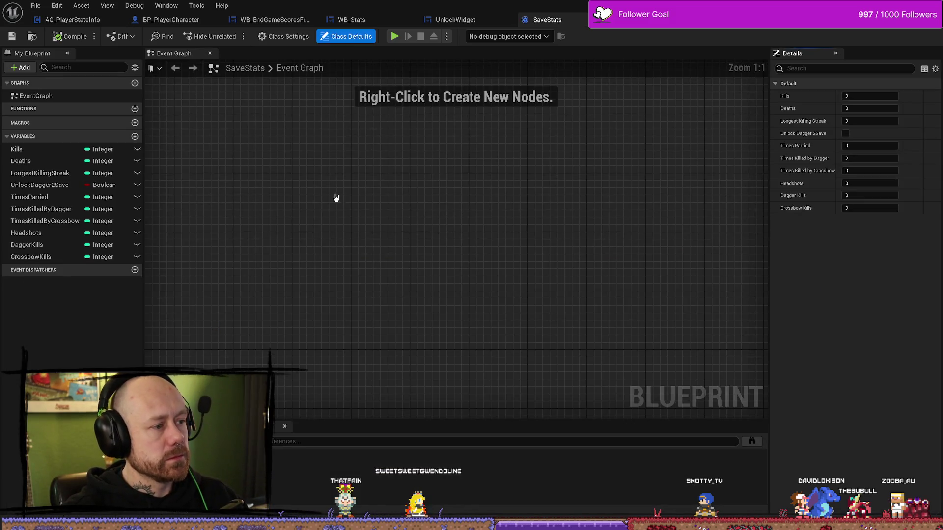
- Add a new variable named GamesPlayed to SaveStats
click(134, 137)
text(GamesPLaywe)
key(BackSpace)
key(BackSpace)
key(BackSpace)
text(la)
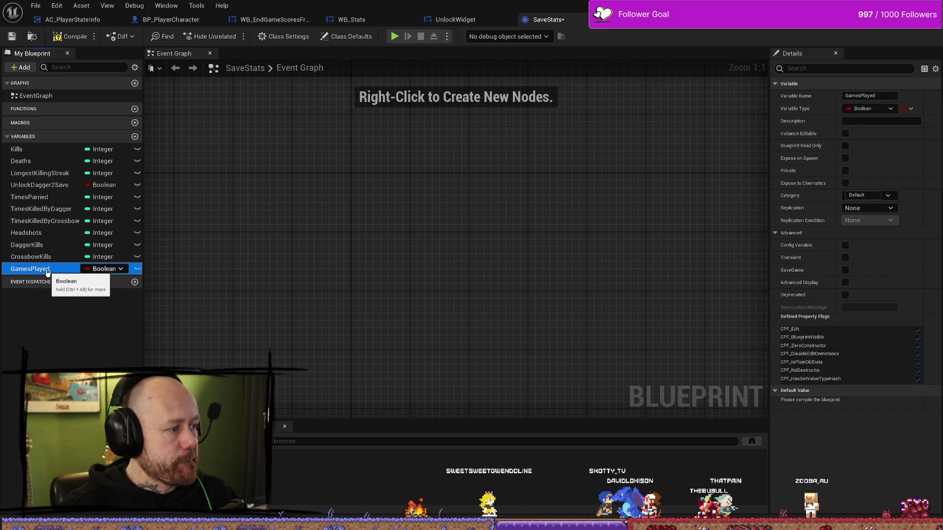
ctrl+click(65, 273)
click(64, 273)
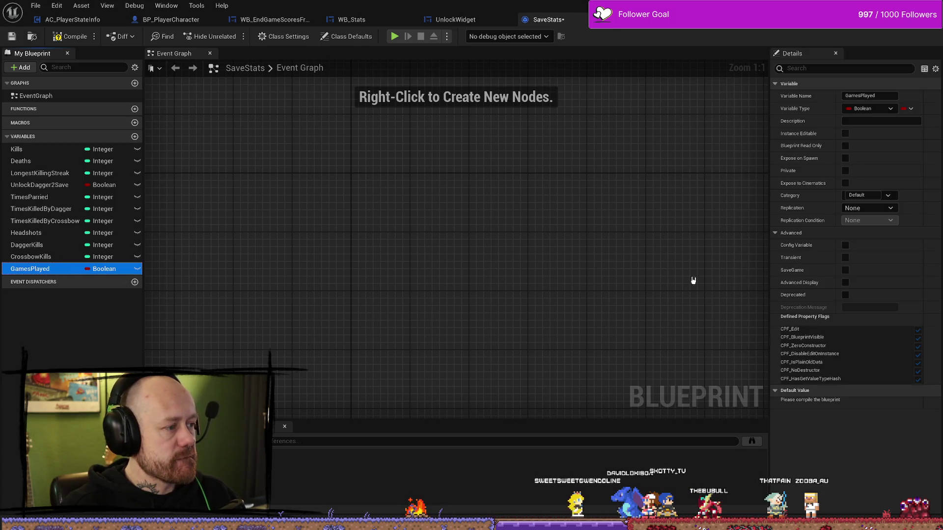
- Rename it TotalGamesPlayed, make it an Integer, and duplicate it
click(857, 96)
text(Total)
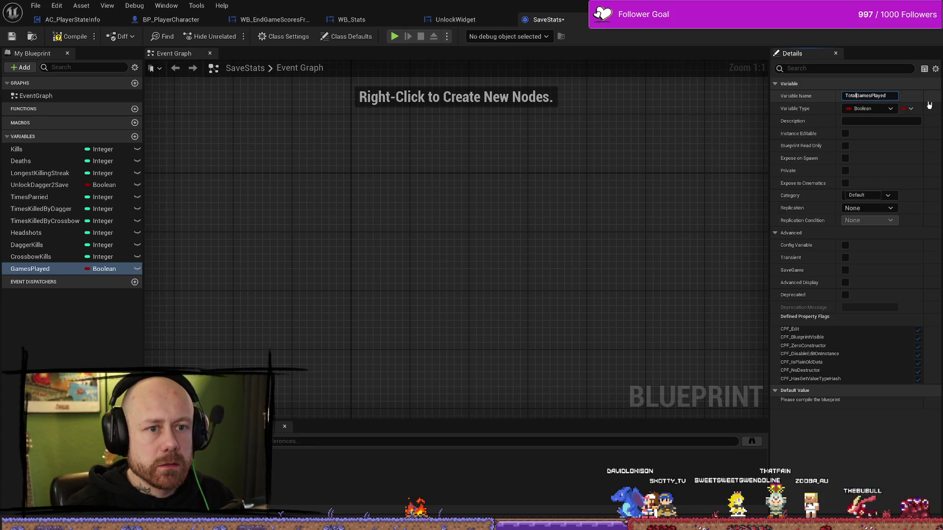
click(74, 305)
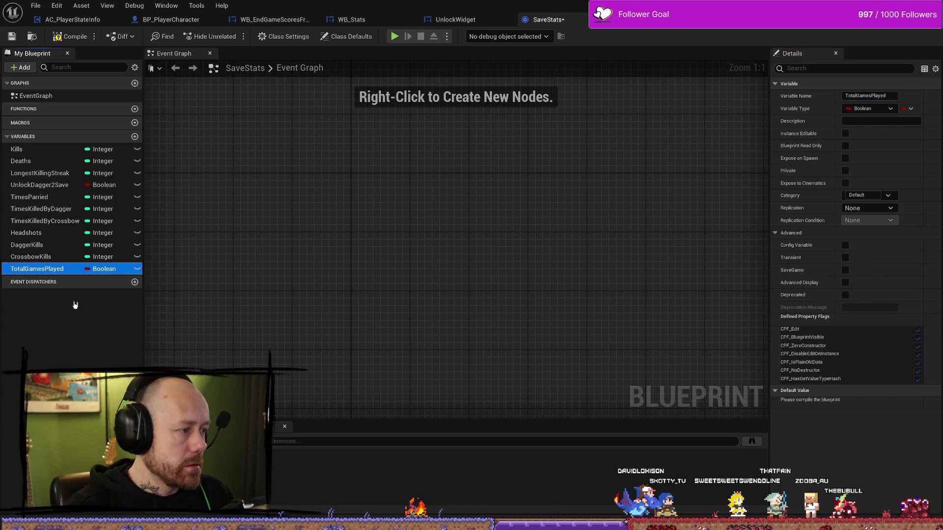
click(104, 268)
click(105, 311)
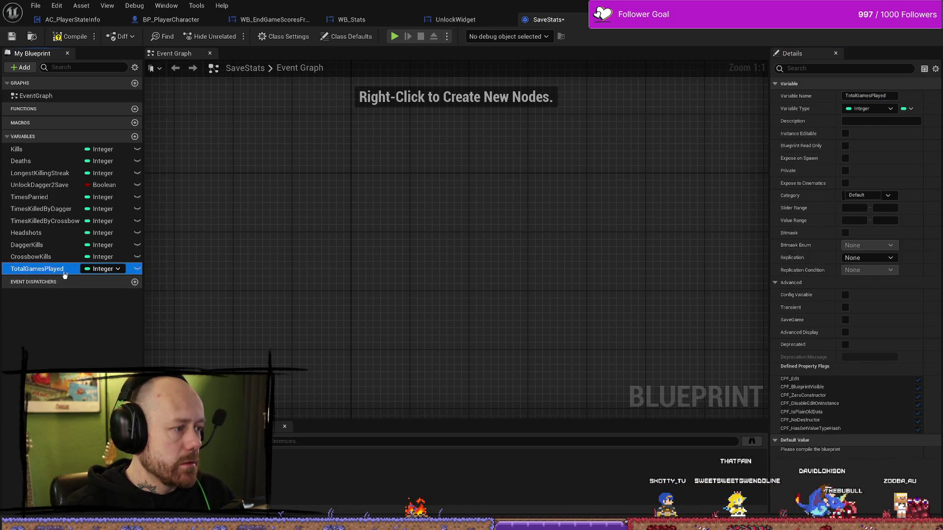
click(59, 304)
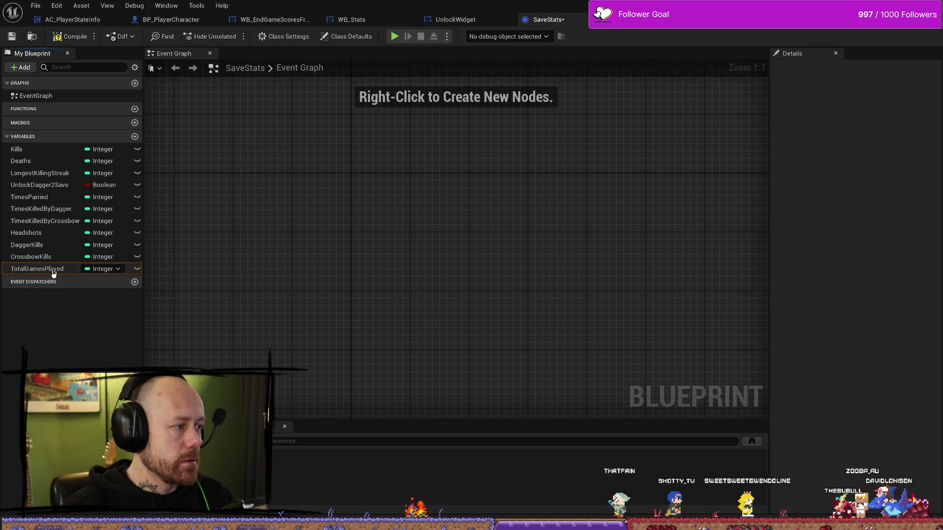
click(55, 273)
key(ctrl+d)
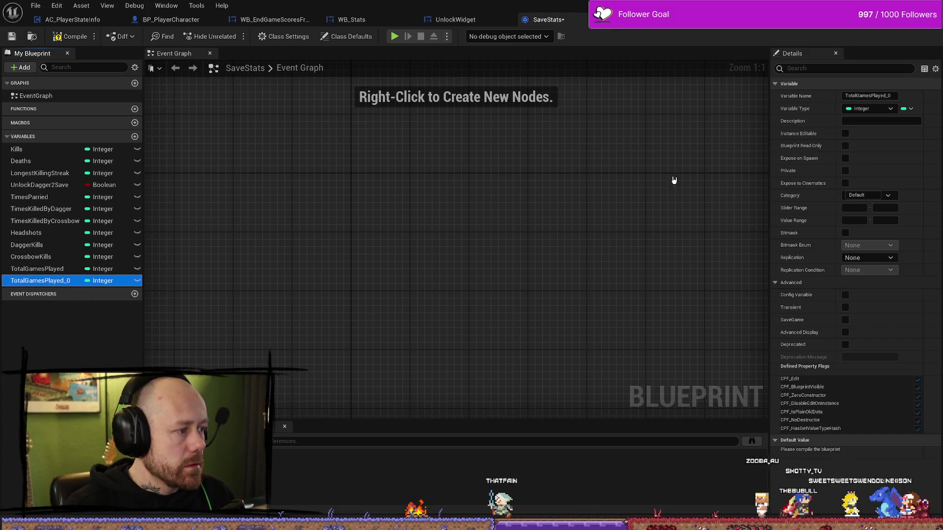
- Rename the duplicated variable to GamesPlayedDeathmatch
click(915, 96)
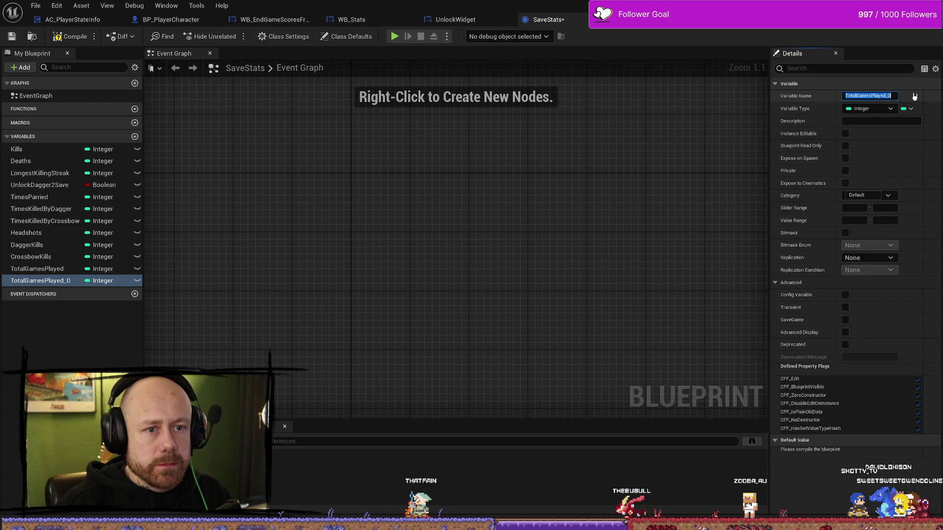
text(De)
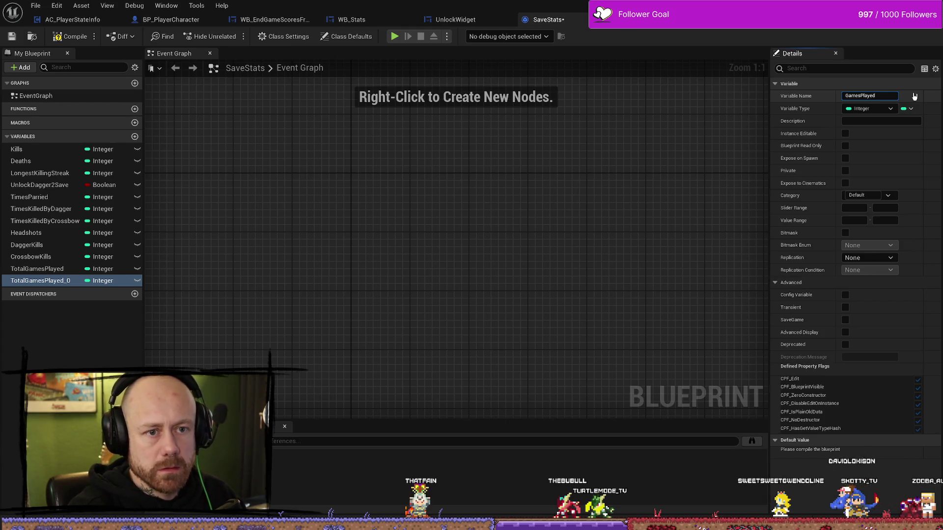
text(t)
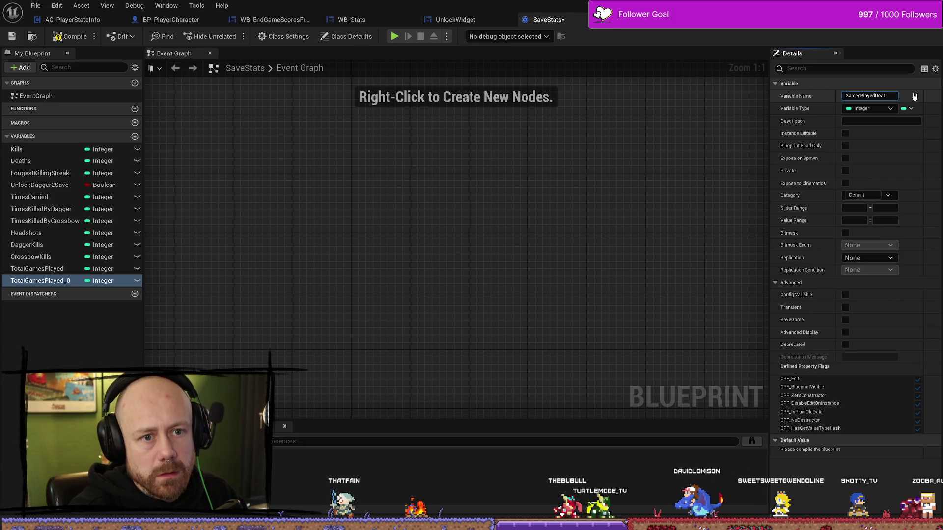
text(hmatch)
key(Return)
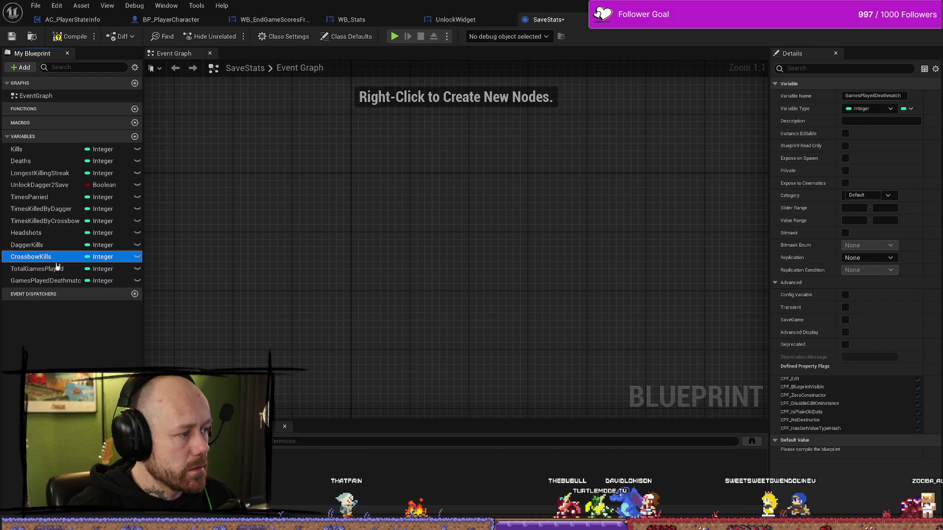
click(50, 281)
- Duplicate it as GamesPlayedTeamDeathmatch and make one more copy
key(ctrl+w)
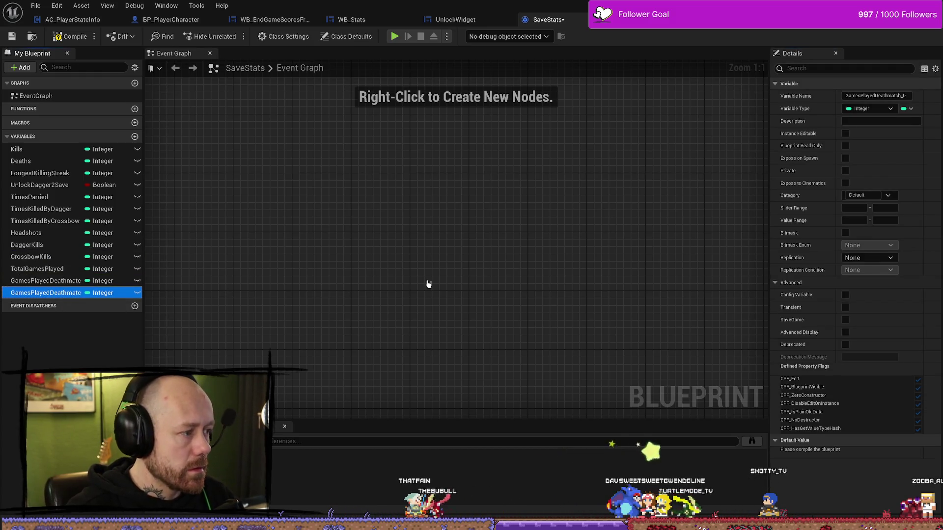
click(878, 96)
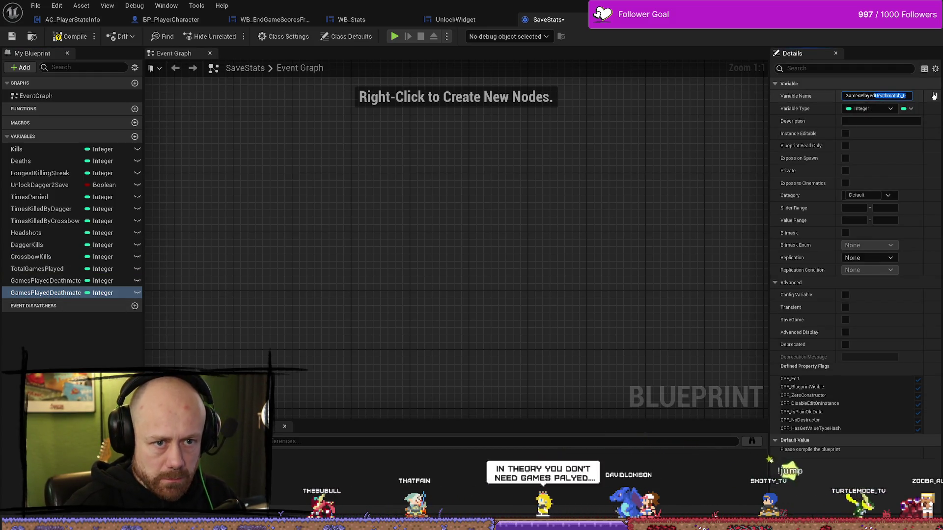
text(GamesPlayedTeamDeathmatch)
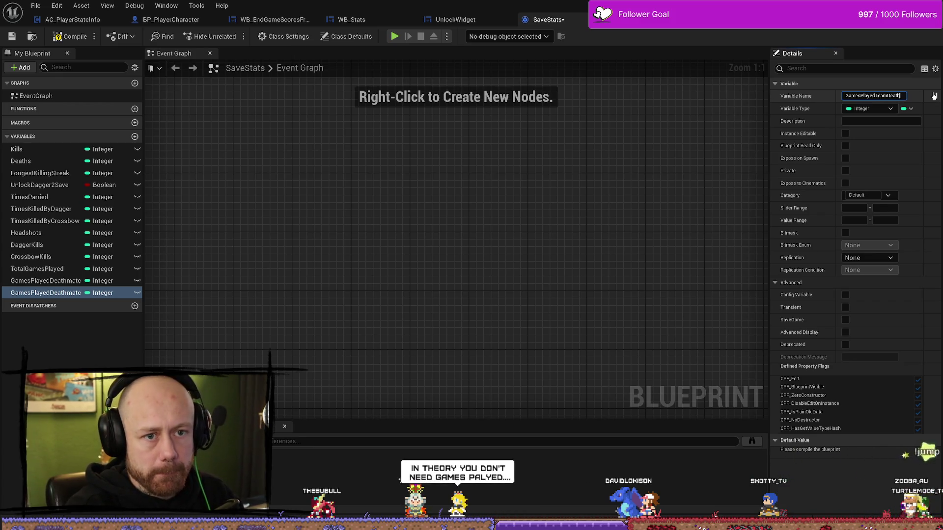
key(Return)
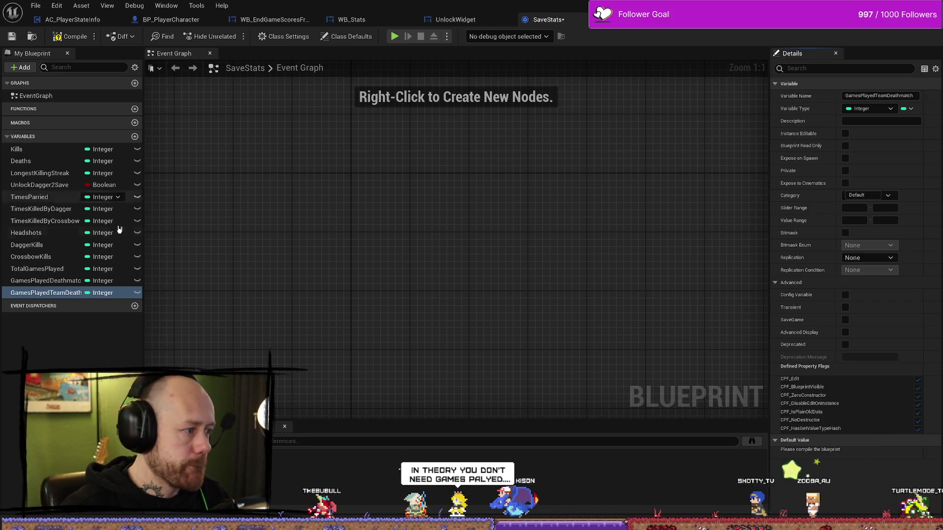
key(ctrl+w)
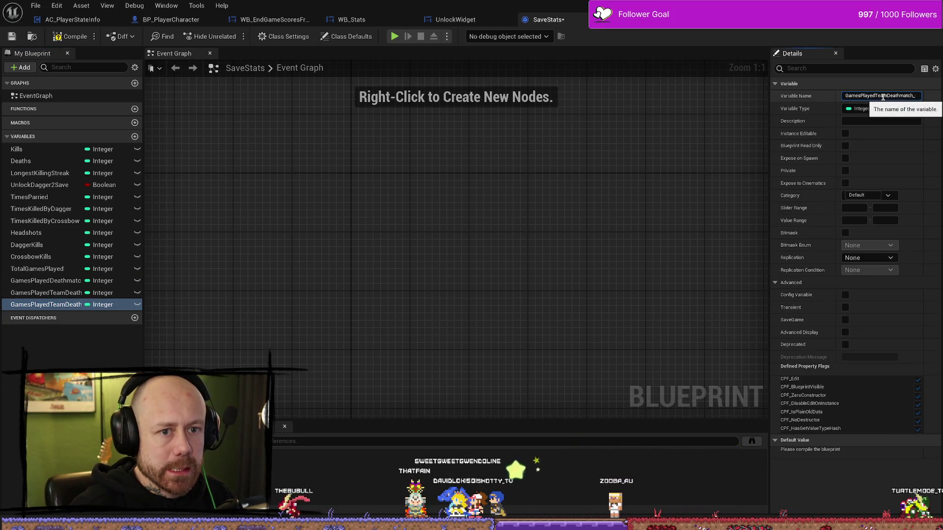
- Rename the copy to GamesPlayedCaptureTheFlag
drag(872, 95, 941, 95)
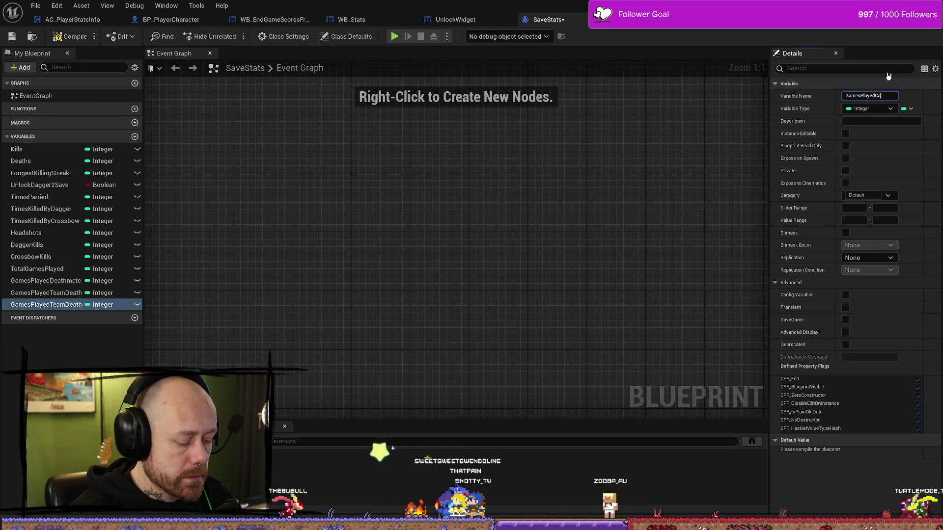
text(ptureTheFlag)
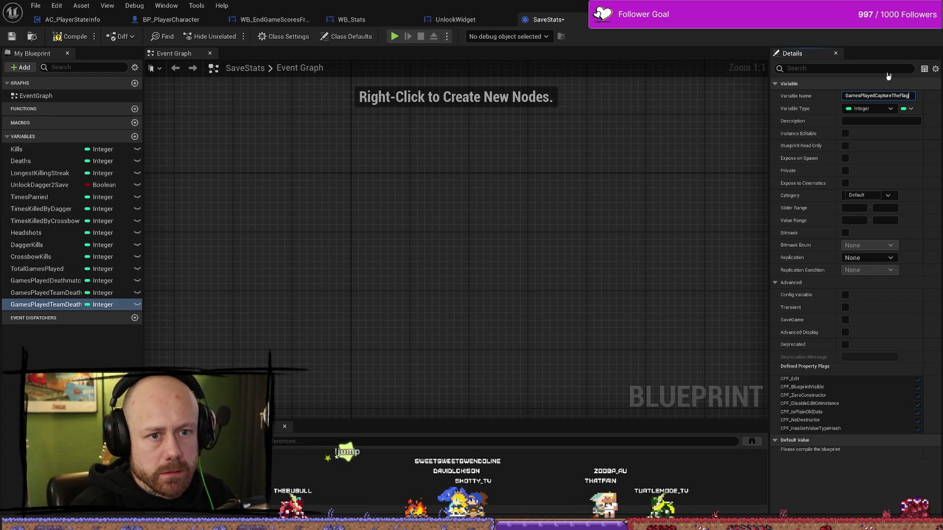
click(74, 304)
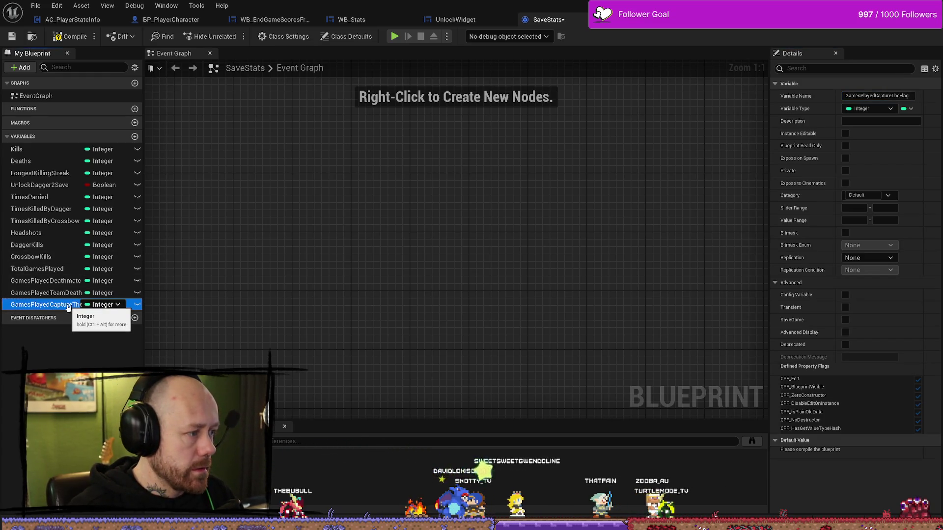
- Duplicate it as GamesPlayedConquest and make another copy to rename
key(ctrl+w)
drag(878, 95, 942, 100)
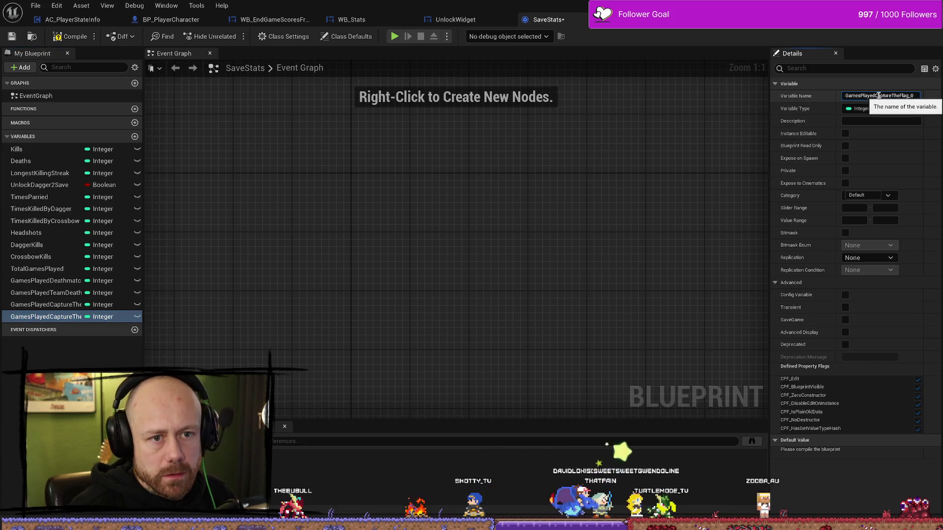
key(BackSpace)
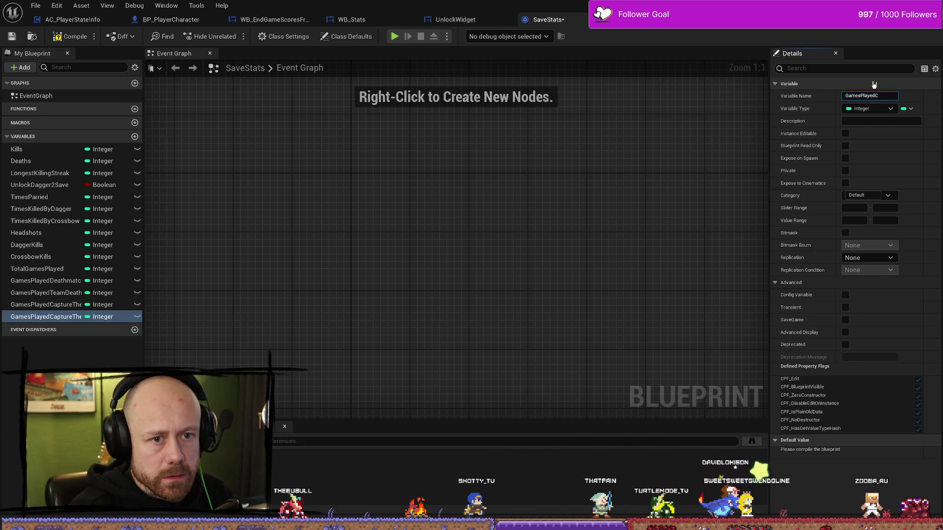
text(onquest)
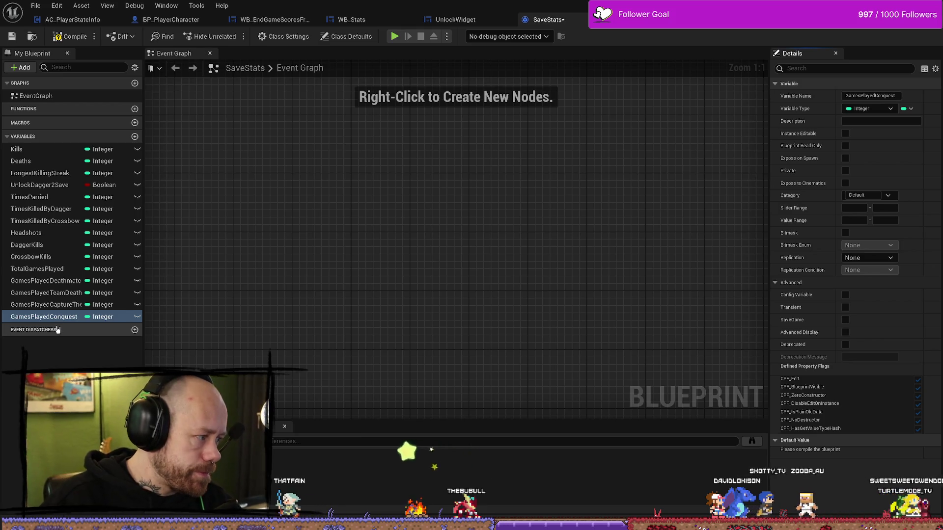
click(66, 306)
click(67, 317)
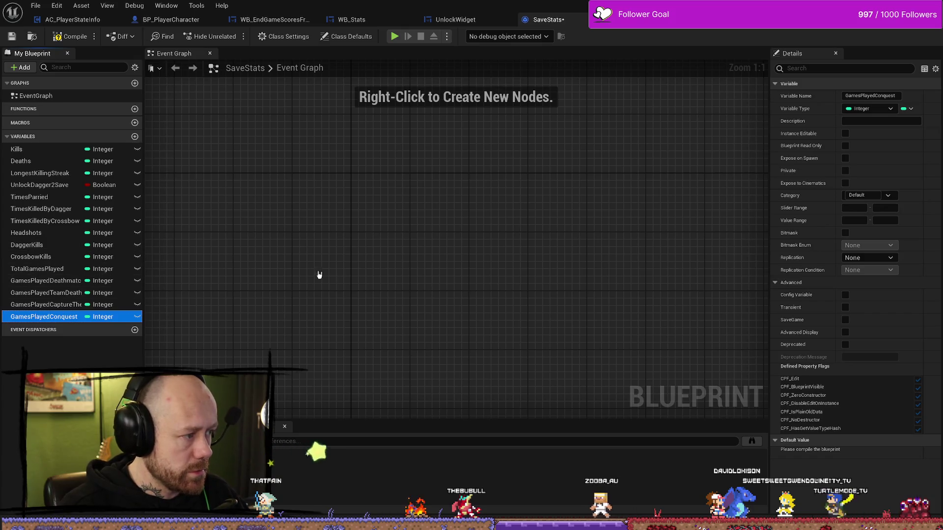
key(ctrl+d)
click(911, 85)
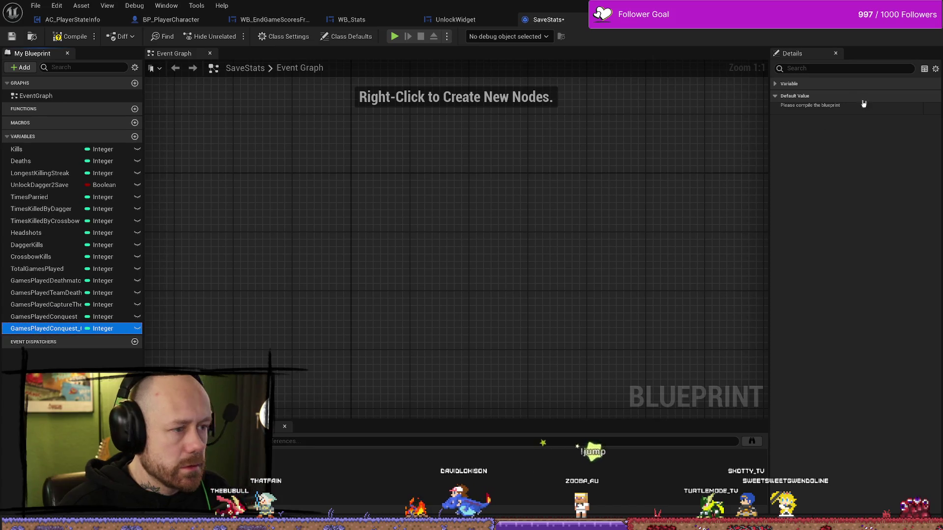
click(780, 85)
- Create win counters GamesWonTotal, GamesWonDeathmatch and GamesWonTeamDeathmatch from duplicates
drag(860, 95, 941, 99)
text(GamesWonTotal)
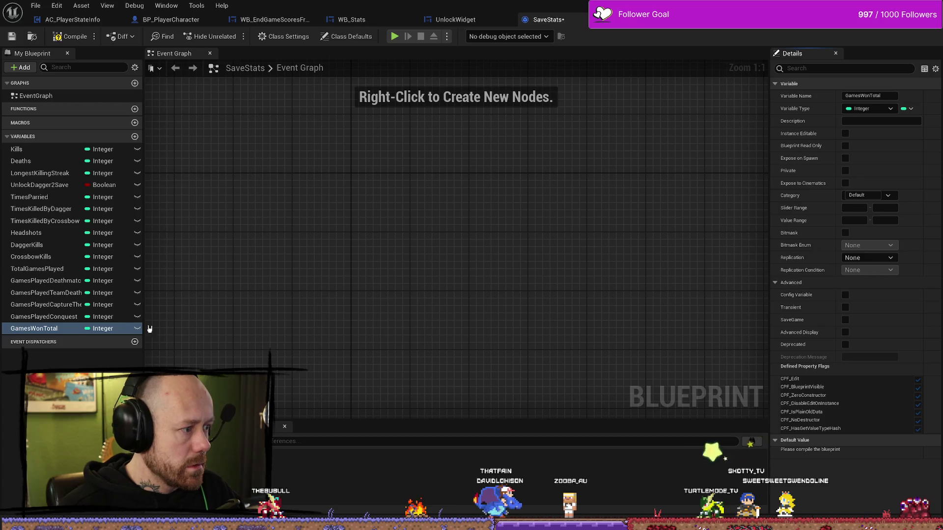
key(ctrl+w)
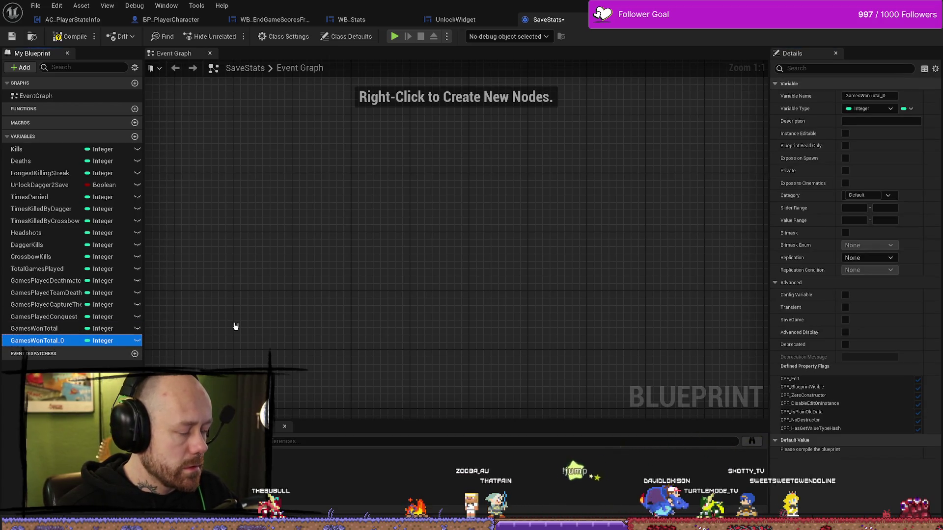
drag(867, 96, 942, 107)
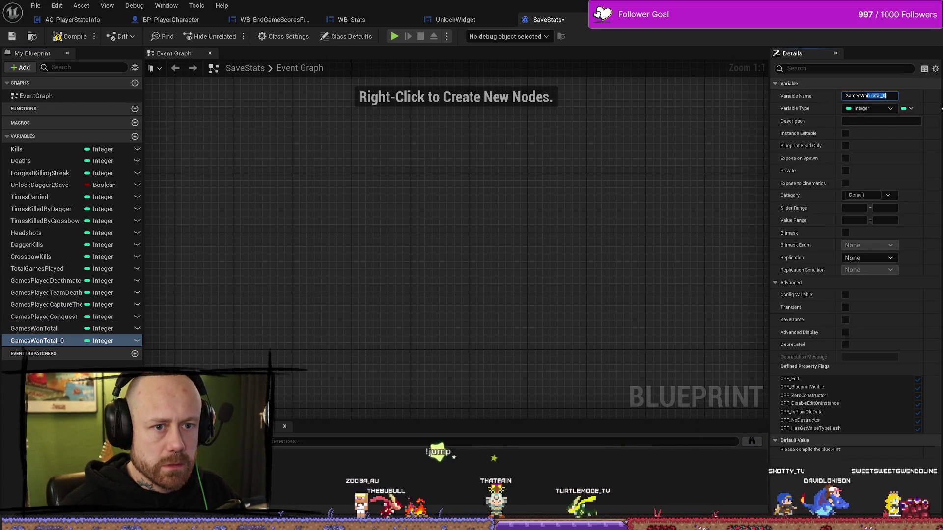
text(Deathmatch)
key(Return)
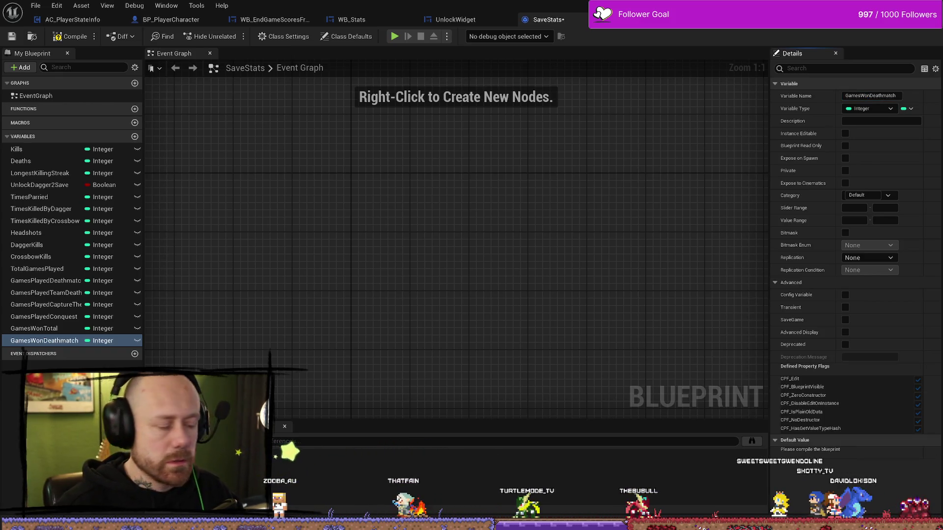
key(ctrl+d)
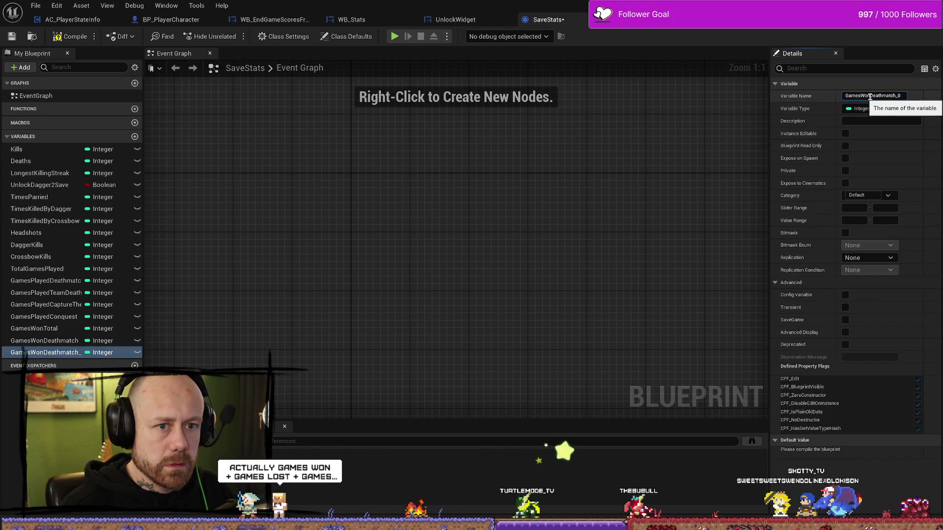
drag(869, 96, 942, 97)
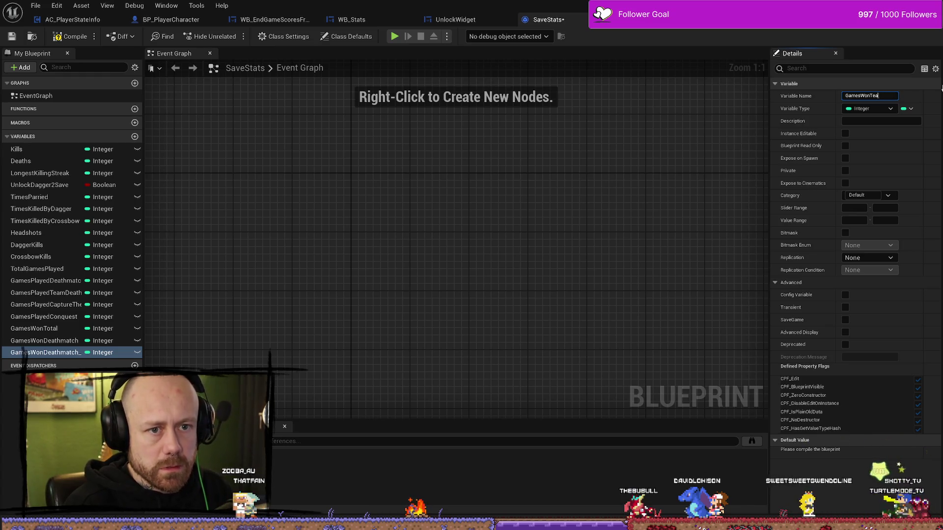
text(mDeathmatch)
key(Return)
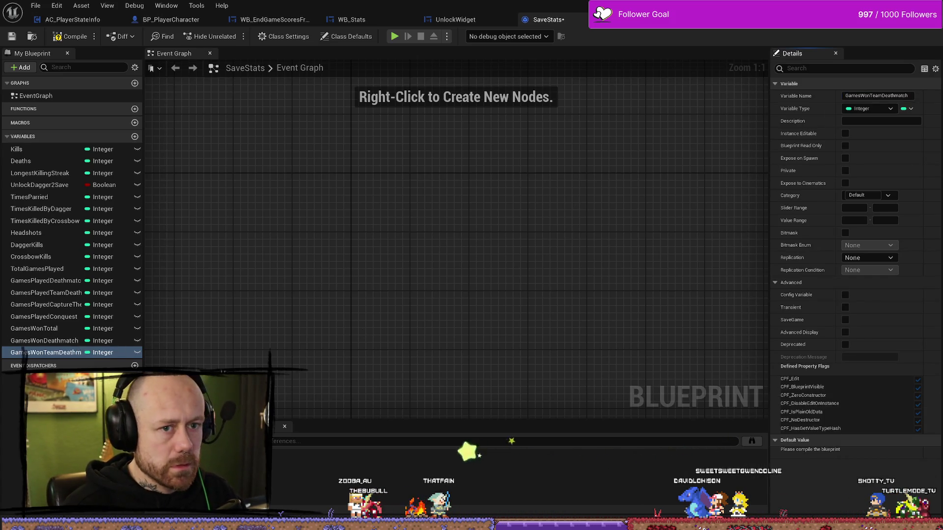
- Add GamesWonCaptureTheFlag and GamesWonConquest copies, then compile SaveStats
click(49, 353)
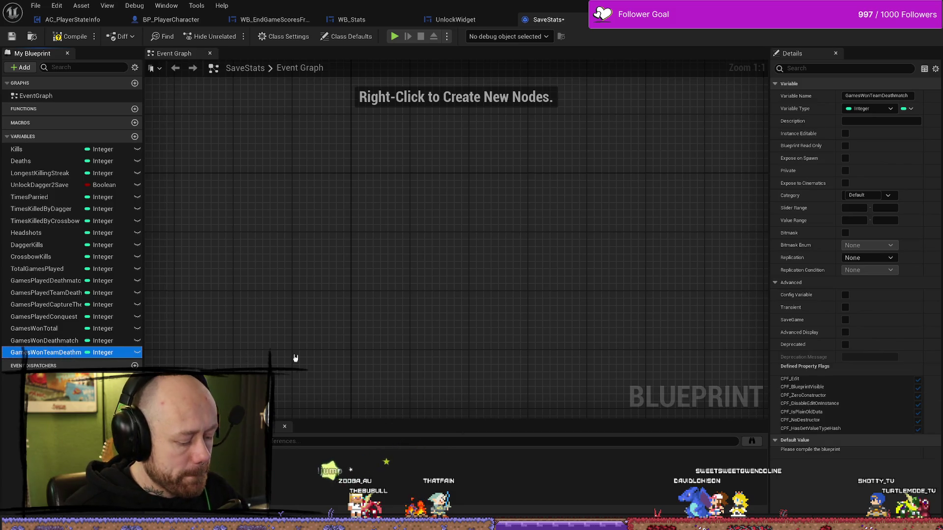
key(ctrl+w)
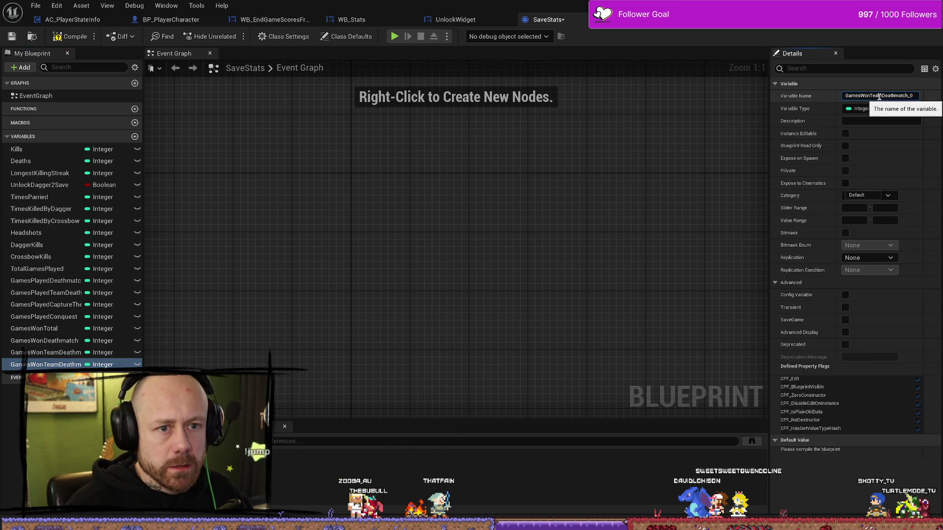
drag(871, 96, 941, 98)
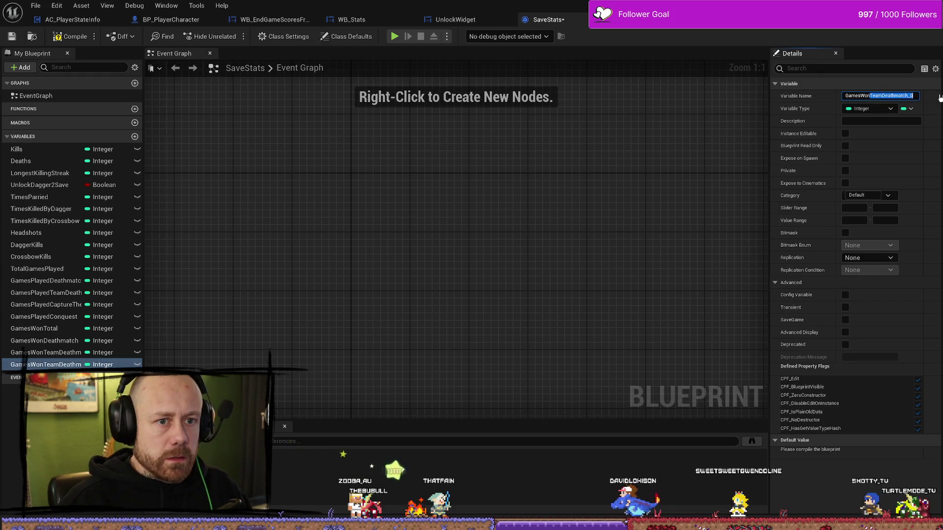
text(Ca)
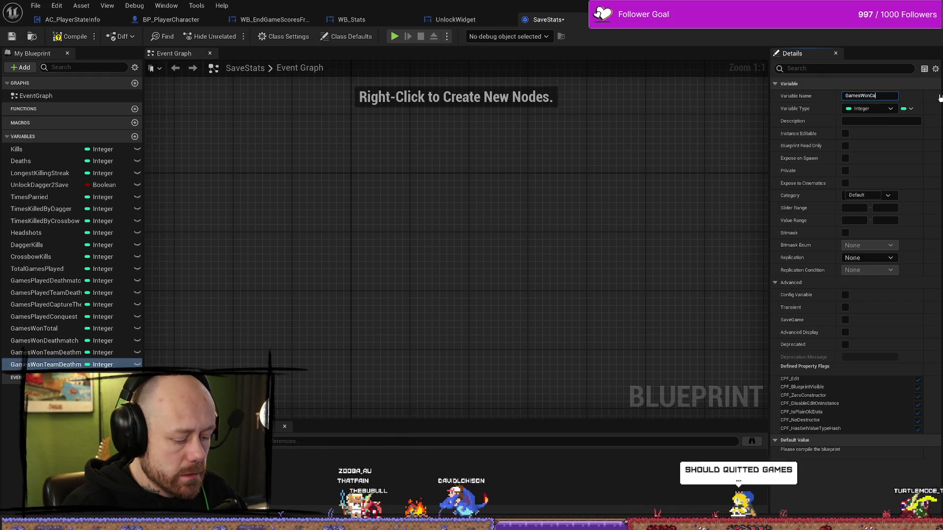
text(ptureTheFlage)
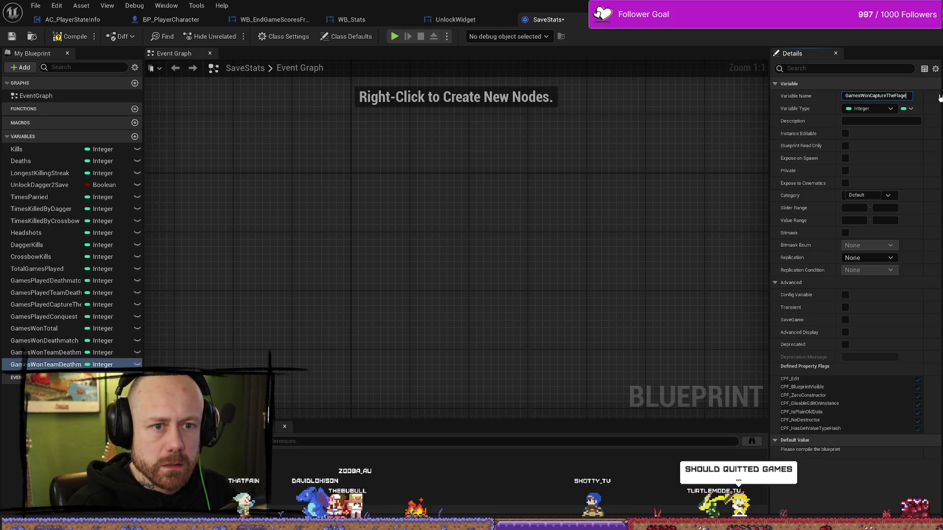
key(Return)
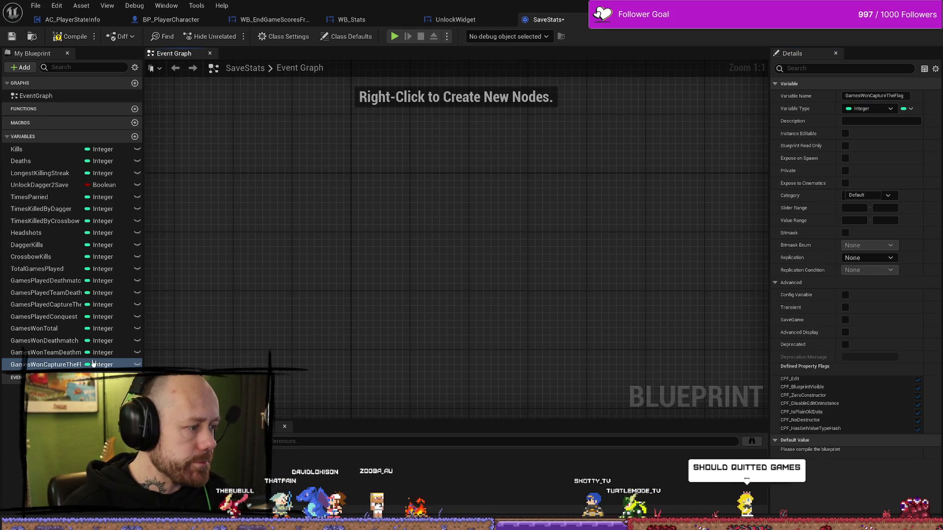
click(59, 364)
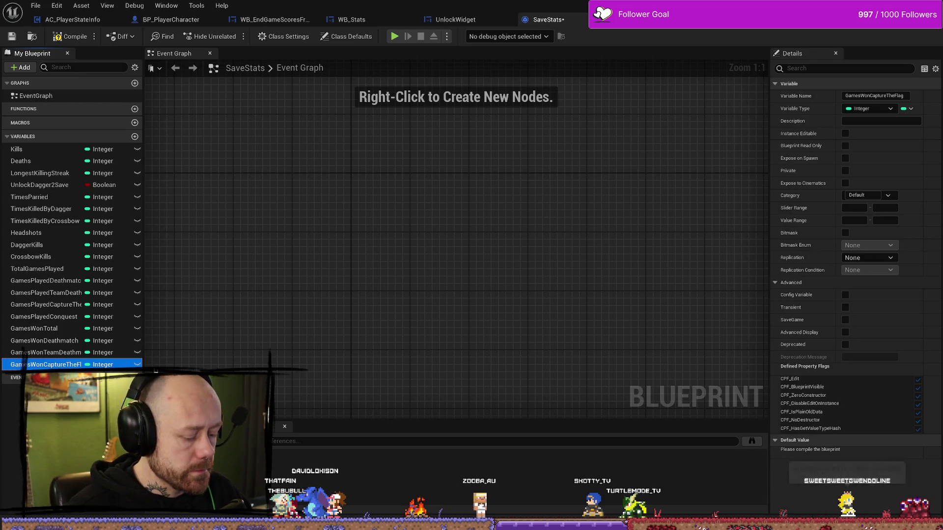
key(ctrl+d)
click(888, 96)
drag(887, 97, 941, 94)
text(GamesWonConquest)
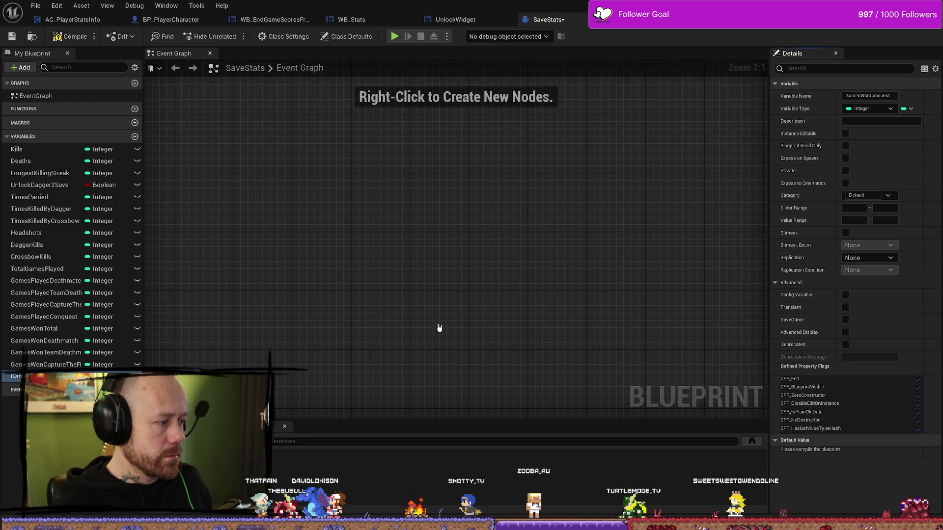
click(67, 37)
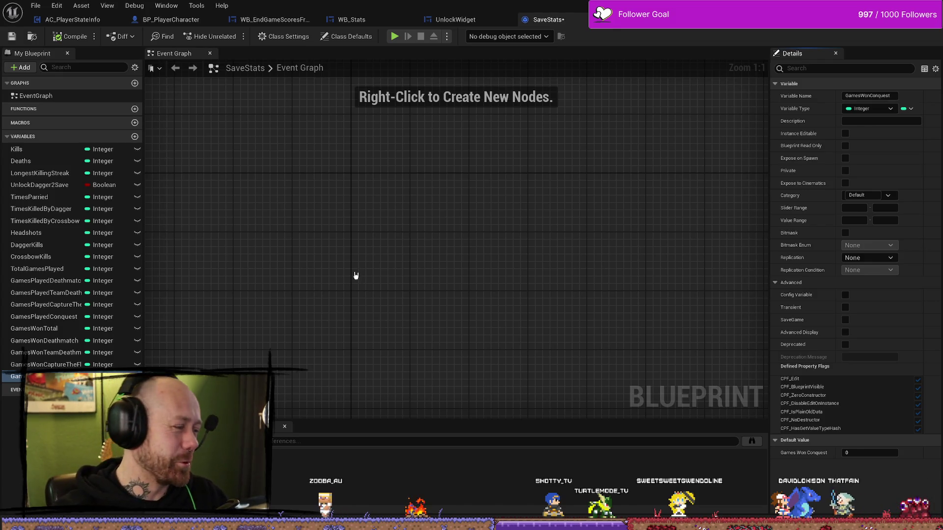
- Save the compiled SaveStats blueprint and switch to the UnlockWidget designer
key(ctrl+s)
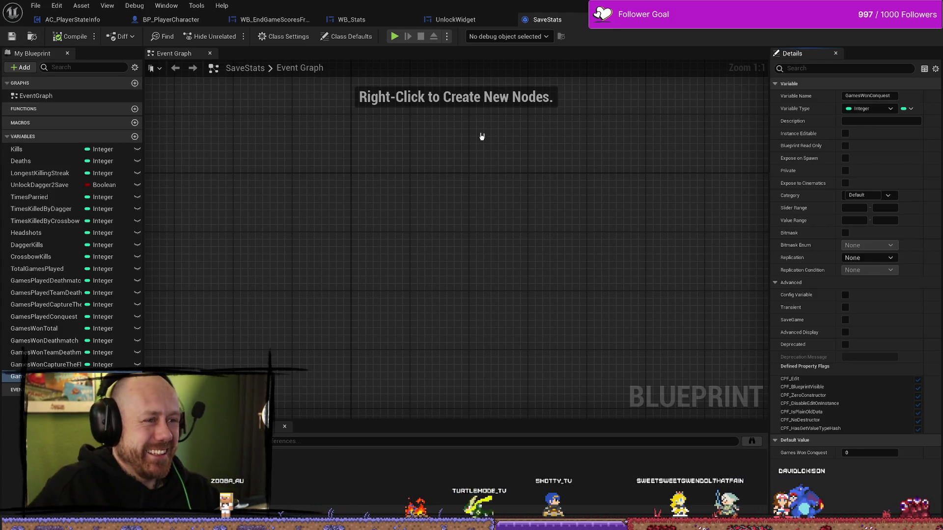
click(501, 218)
mouse_move(472, 187)
mouse_down()
mouse_move(489, 219)
mouse_move(492, 181)
mouse_move(267, 284)
mouse_up()
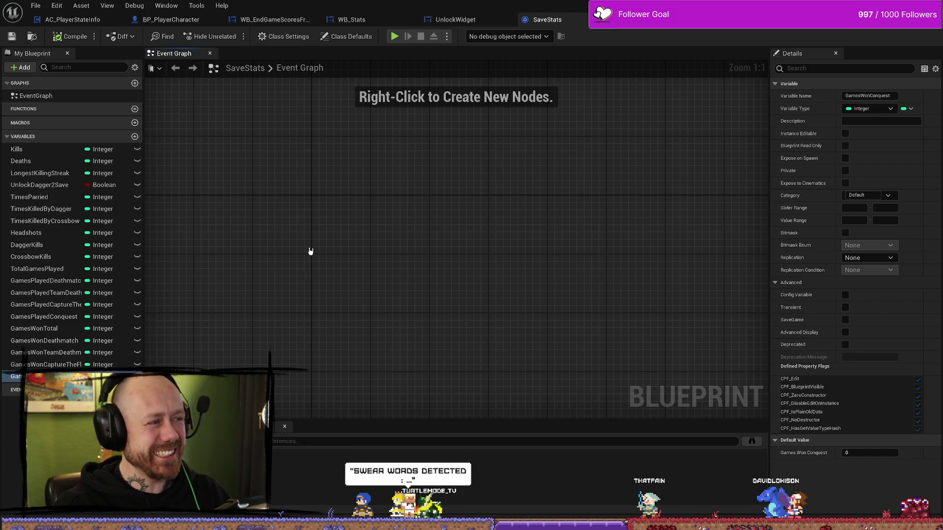
click(471, 20)
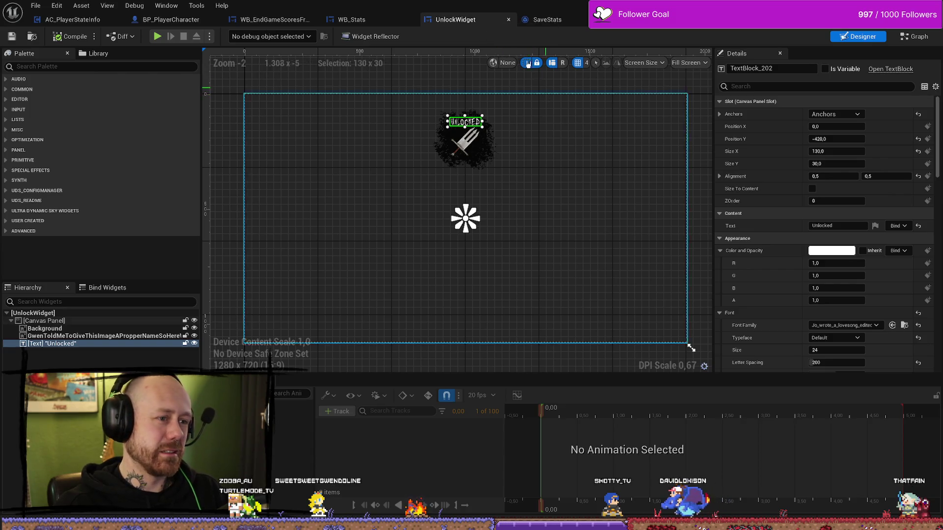
- Move from WB_Stats to the WB_EndGameScoresFreeForAll event graph around the Save Stats call
click(354, 20)
scroll(412, 136, down, 3)
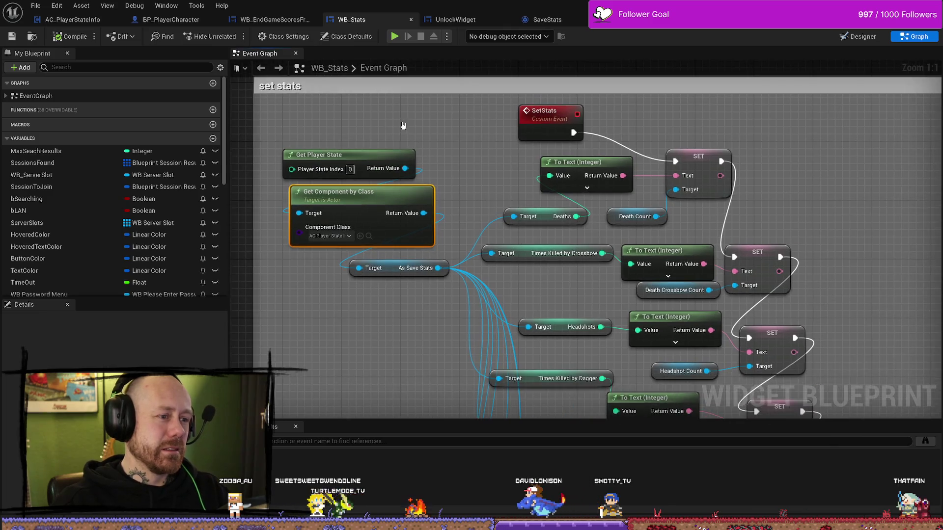
click(274, 19)
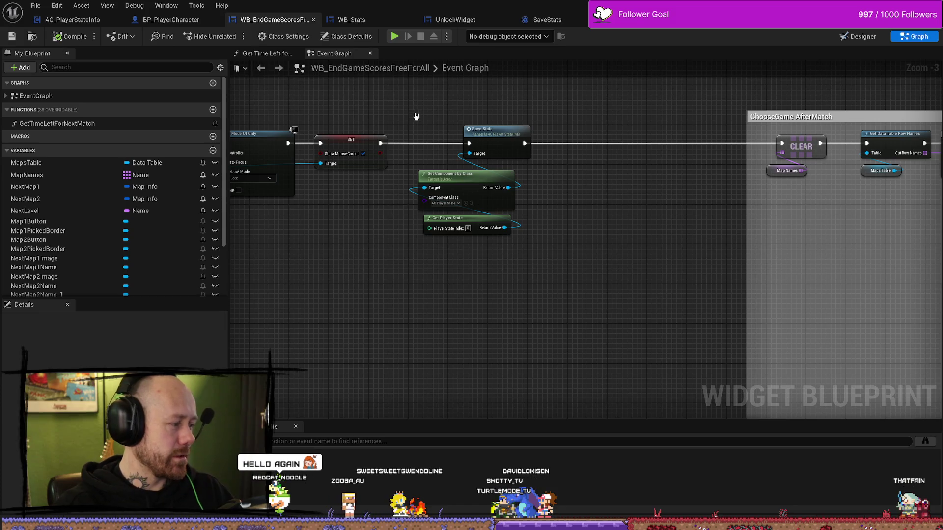
drag(614, 235, 608, 225)
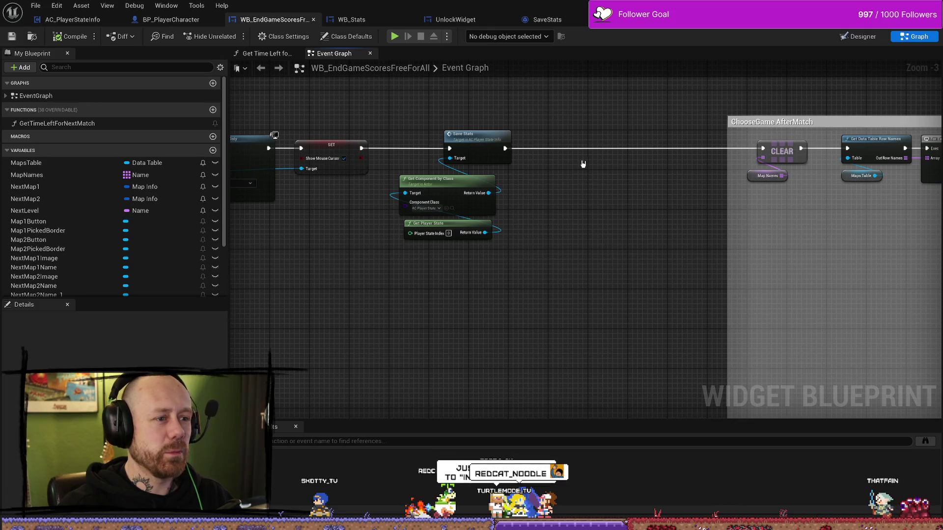
scroll(583, 162, up, 3)
scroll(535, 208, down, 1)
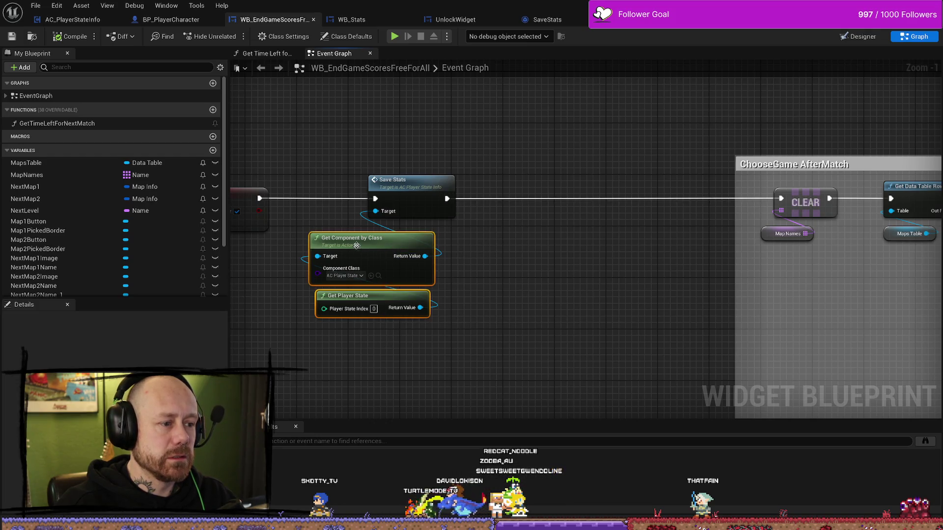
- Shift Save Stats right and tuck Get Player State beneath Get Component by Class
drag(397, 303, 384, 342)
drag(407, 165, 426, 217)
drag(368, 326, 366, 339)
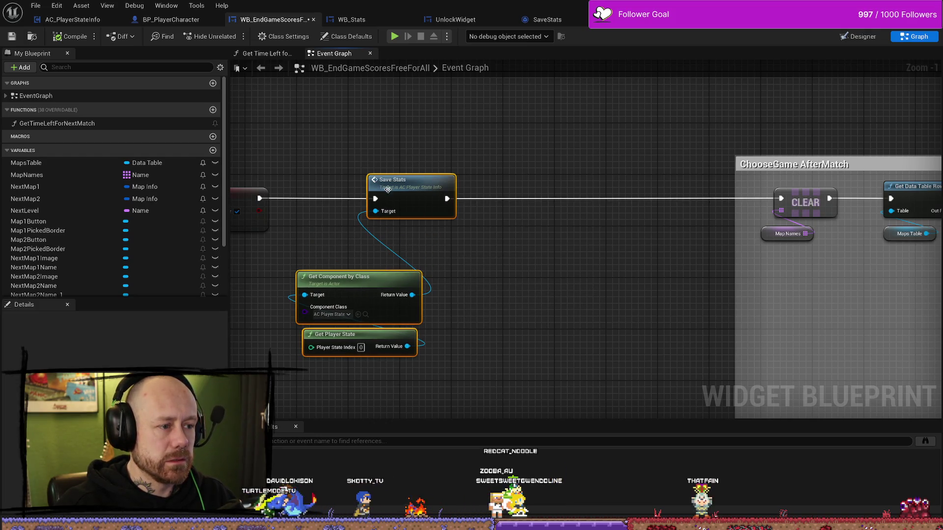
drag(388, 197, 588, 196)
drag(497, 283, 276, 283)
mouse_move(521, 334)
mouse_down()
mouse_move(294, 336)
mouse_move(333, 315)
mouse_up()
mouse_move(395, 301)
mouse_down()
mouse_move(371, 303)
mouse_move(402, 303)
mouse_move(383, 345)
mouse_move(390, 338)
mouse_up()
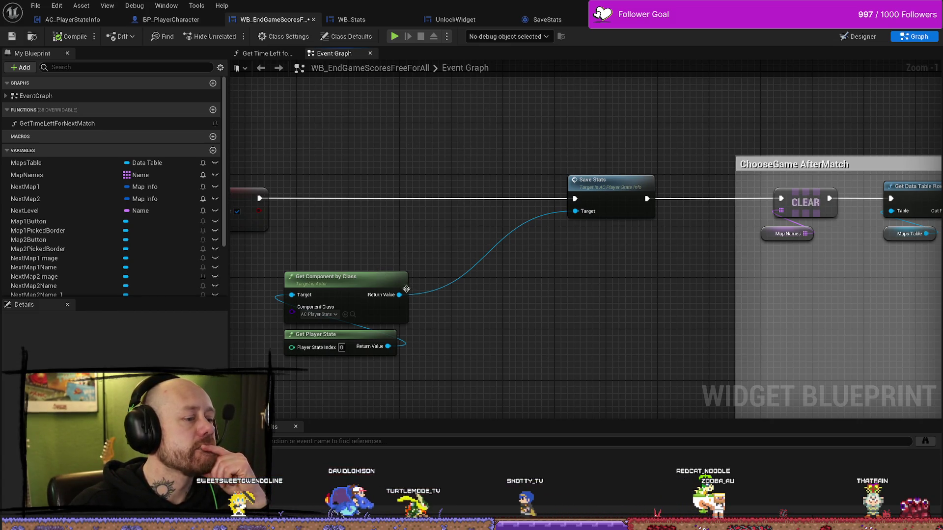
drag(402, 295, 340, 251)
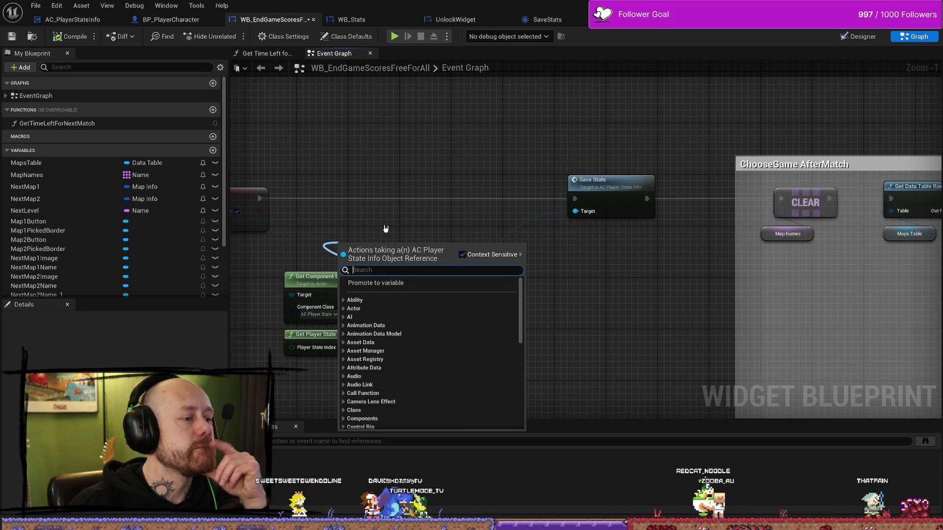
- Add an As Save Stats getter from the component's Return Value, placed above the component node
text(as save)
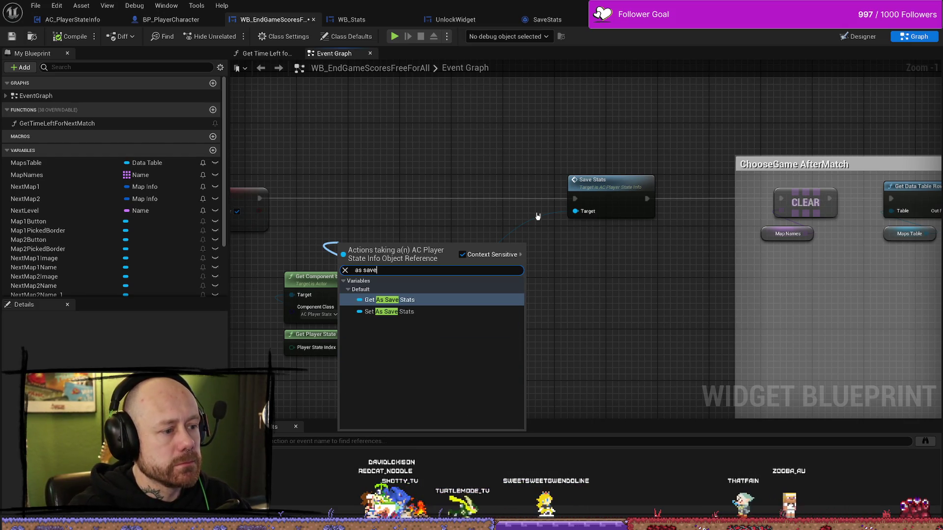
key(Return)
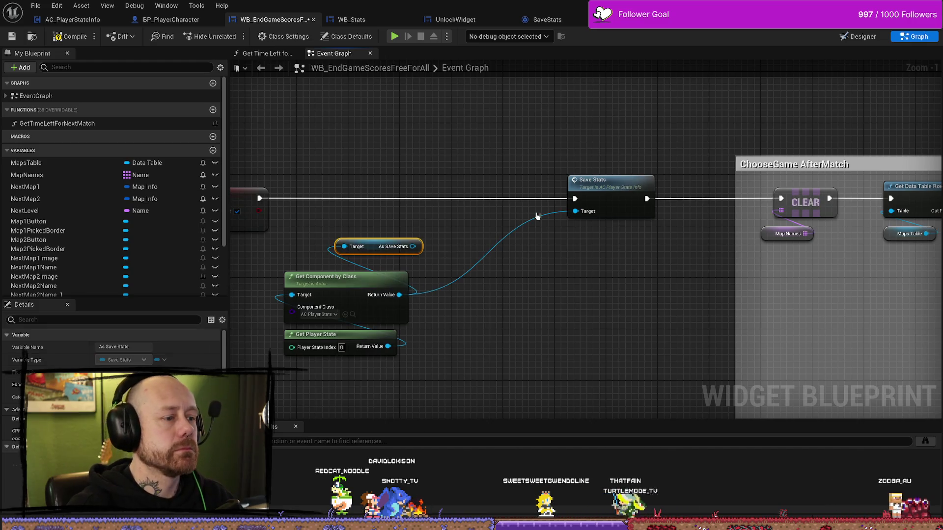
drag(366, 246, 333, 258)
drag(383, 230, 489, 230)
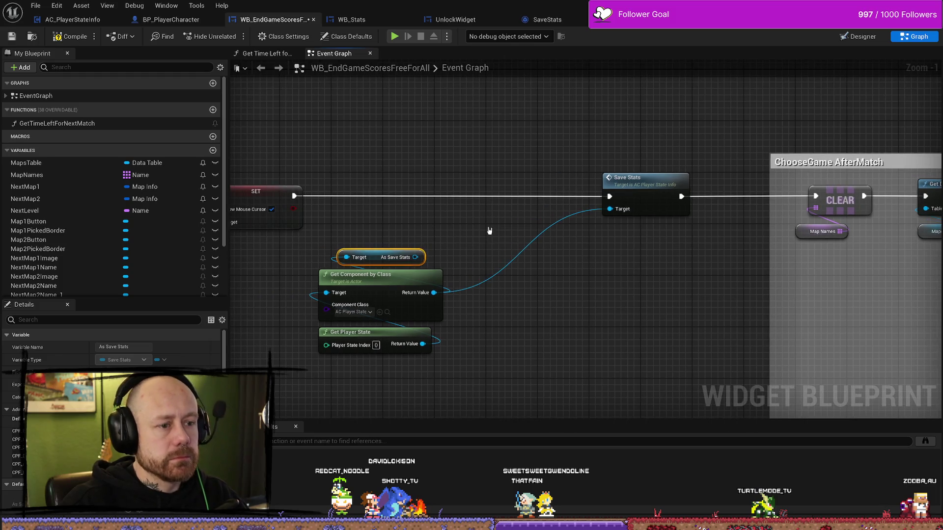
drag(415, 257, 425, 227)
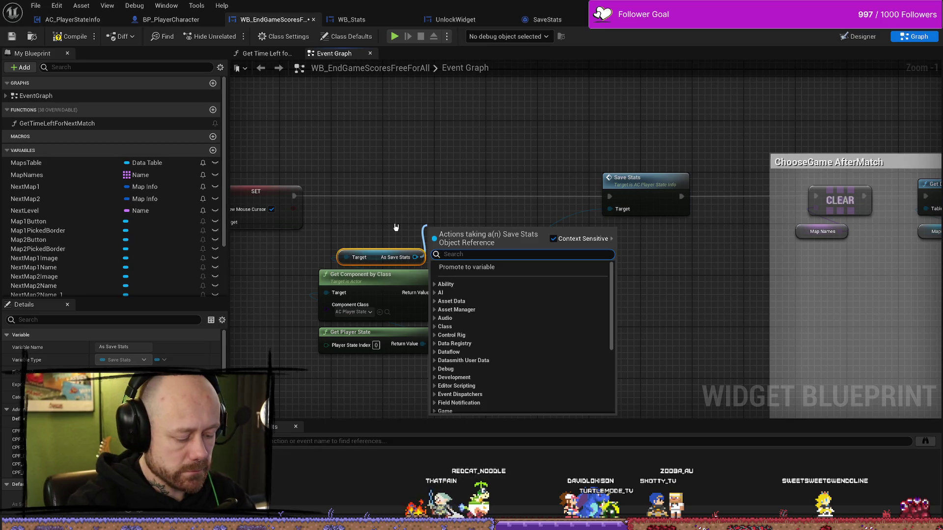
- Add a Set Total Games Played node and wire SET Show Mouse Cursor's execution into it
text(save)
key(BackSpace)
key(BackSpace)
key(BackSpace)
text(set games)
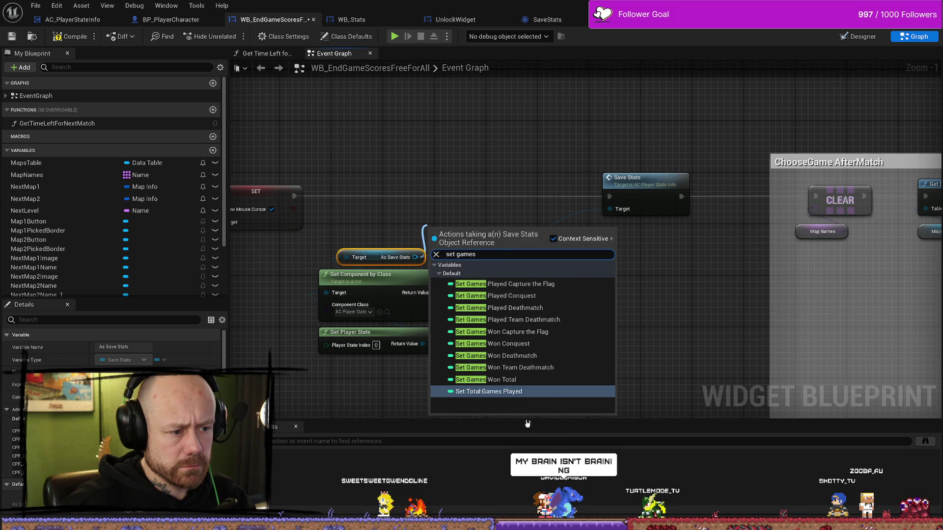
click(527, 391)
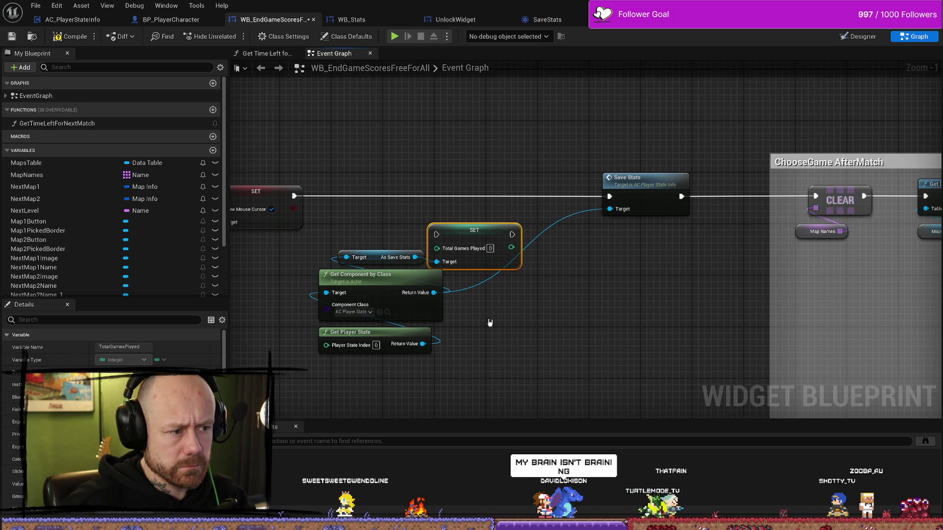
drag(459, 233, 447, 193)
mouse_move(293, 196)
mouse_down()
mouse_move(425, 197)
mouse_move(416, 195)
mouse_up()
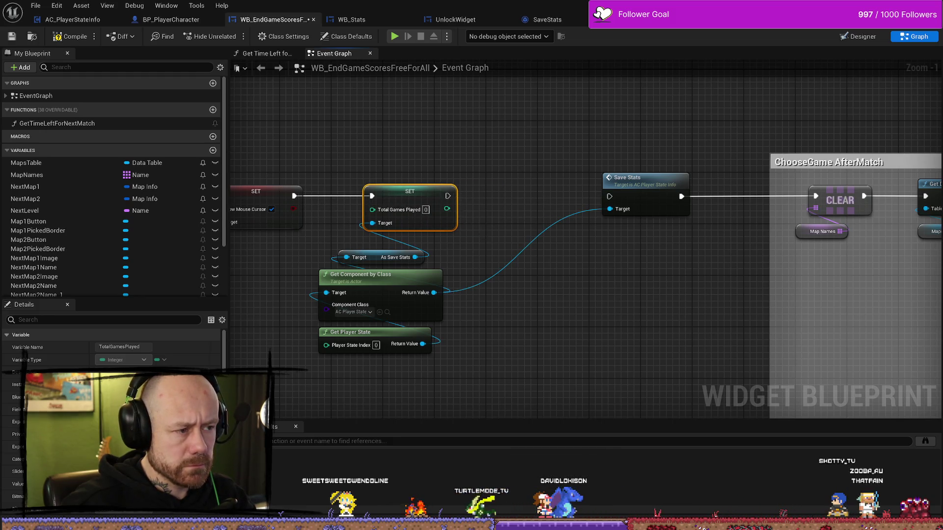
- Rearrange the three reference nodes, then delete the Total Games Played setter
drag(484, 375, 344, 260)
ctrl+click(413, 239)
drag(413, 239, 419, 259)
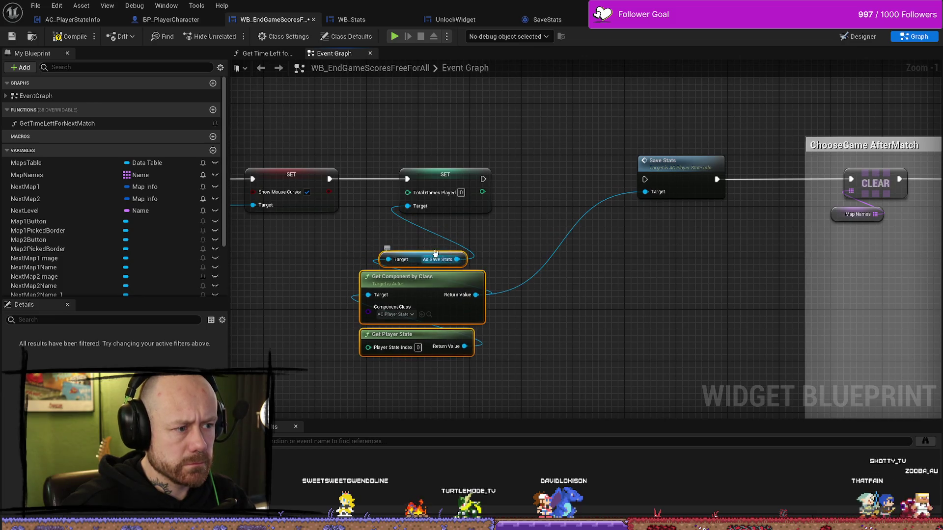
drag(453, 176, 459, 176)
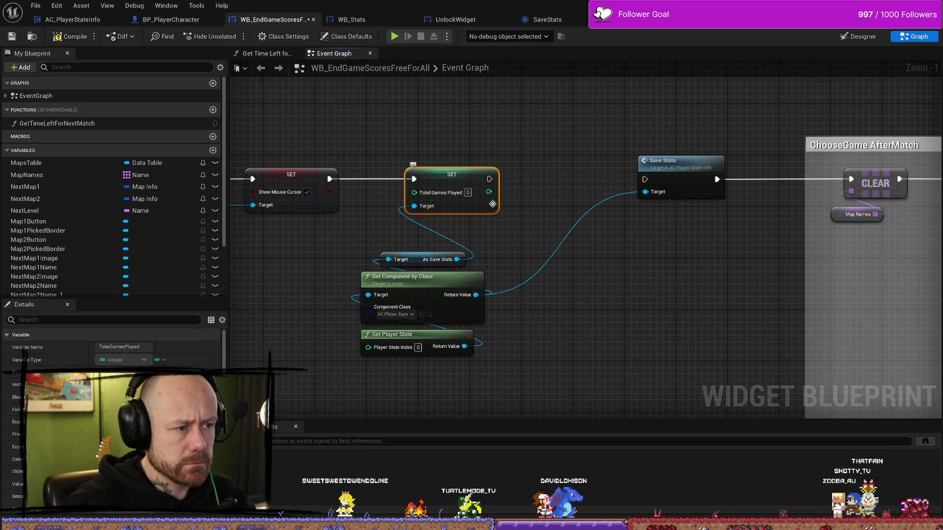
click(511, 224)
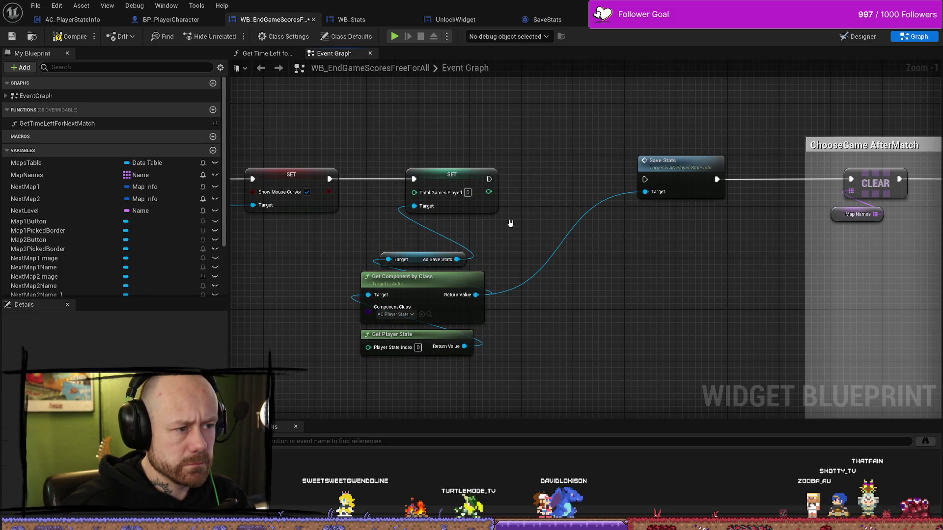
click(474, 177)
key(Delete)
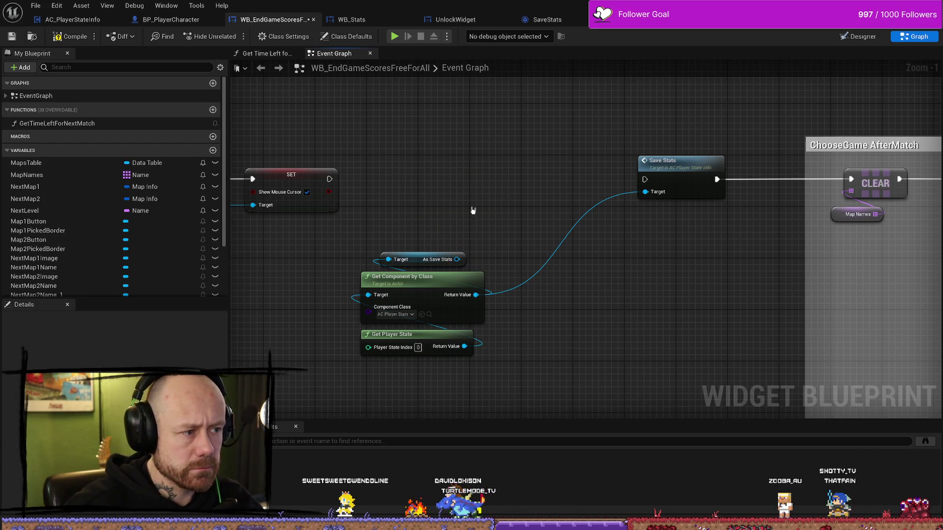
- Add a Get Total Games Played node off As Save Stats and place it just above the reference
drag(456, 259, 418, 228)
text(ge)
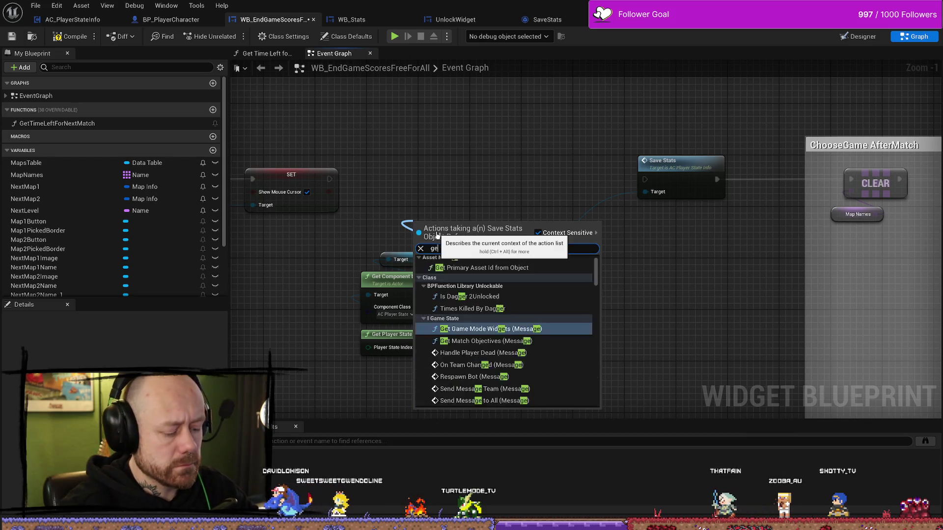
text(t games play)
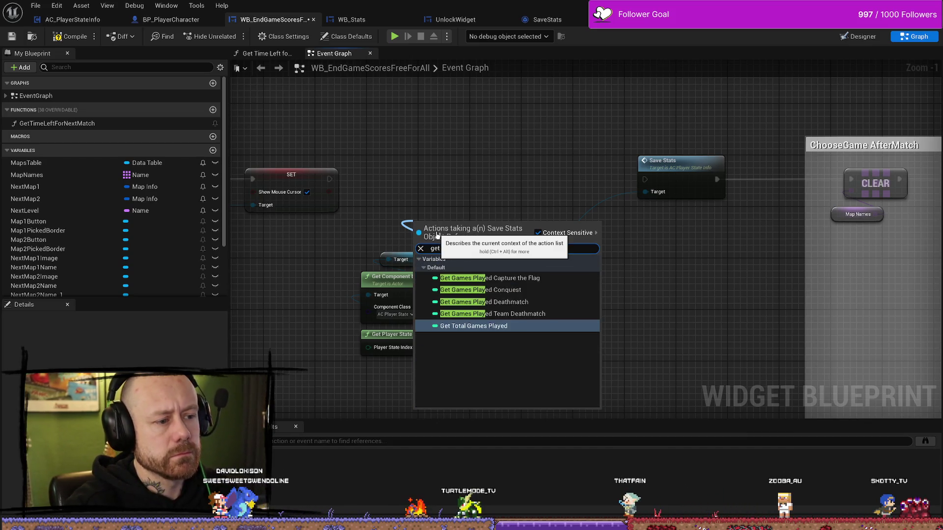
key(Return)
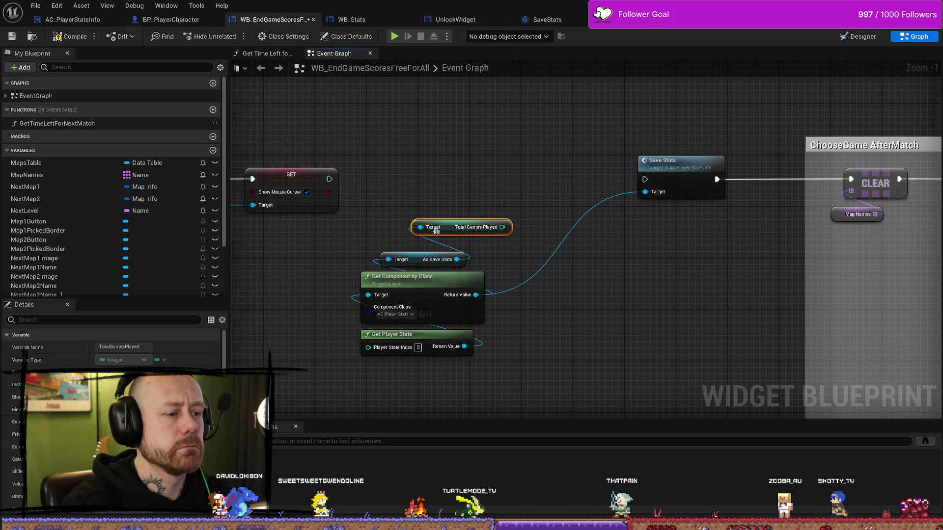
drag(446, 231, 414, 245)
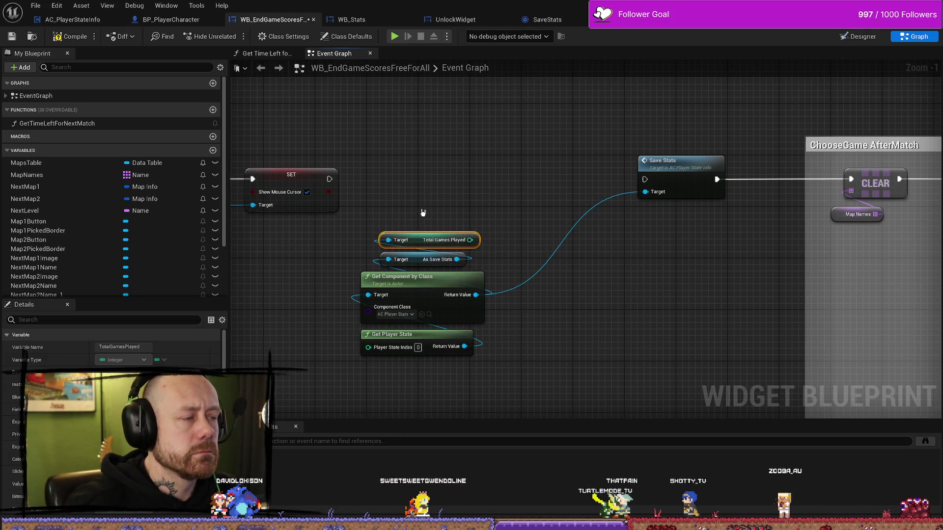
key(ctrl+space)
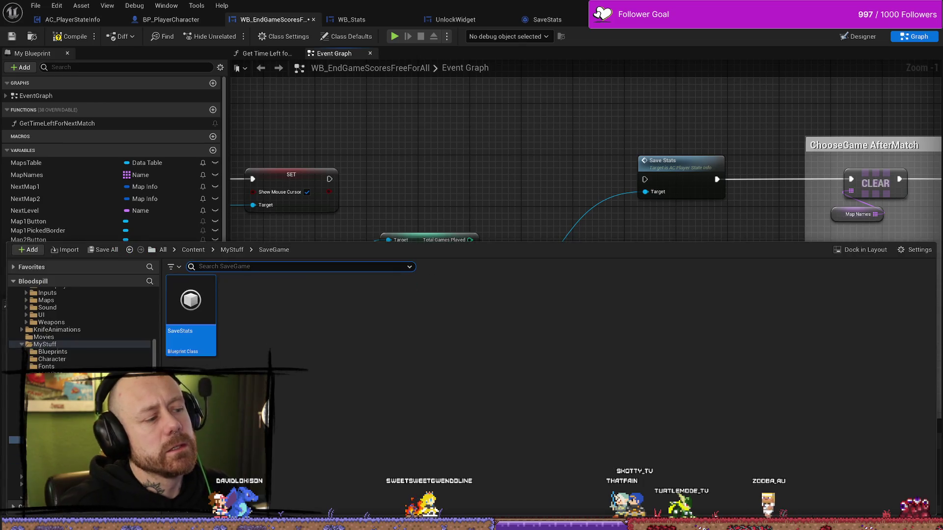
- Browse the Content Browser to MyStuff/Blueprints and open BPFunctionLibrary_Unlockable
scroll(79, 330, down, 2)
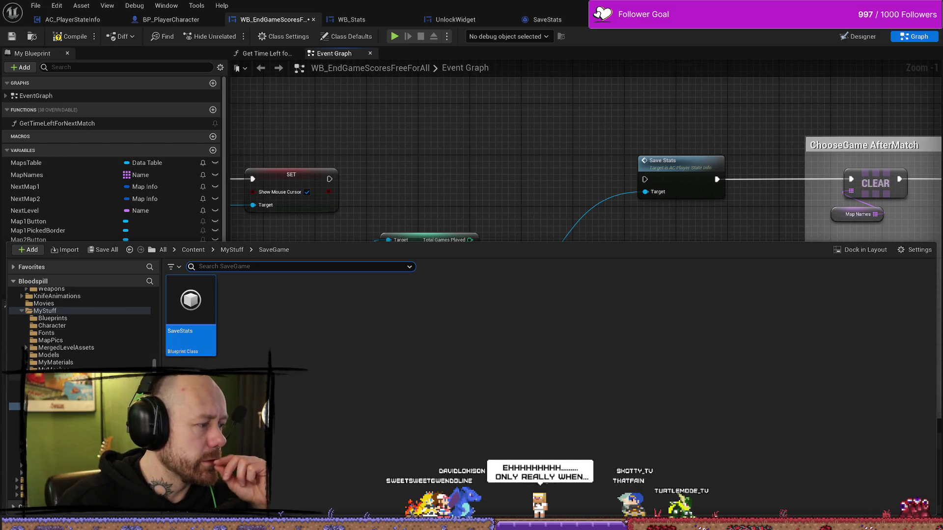
click(15, 406)
click(14, 398)
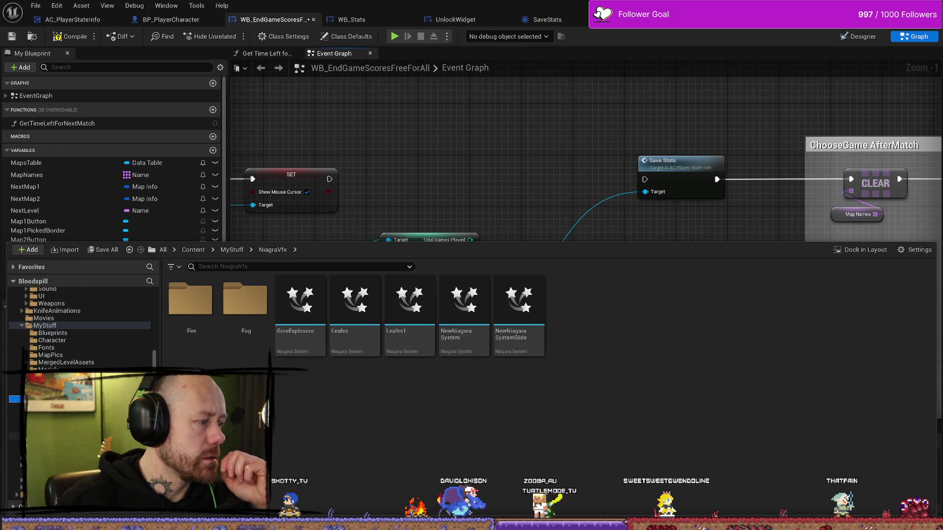
click(75, 339)
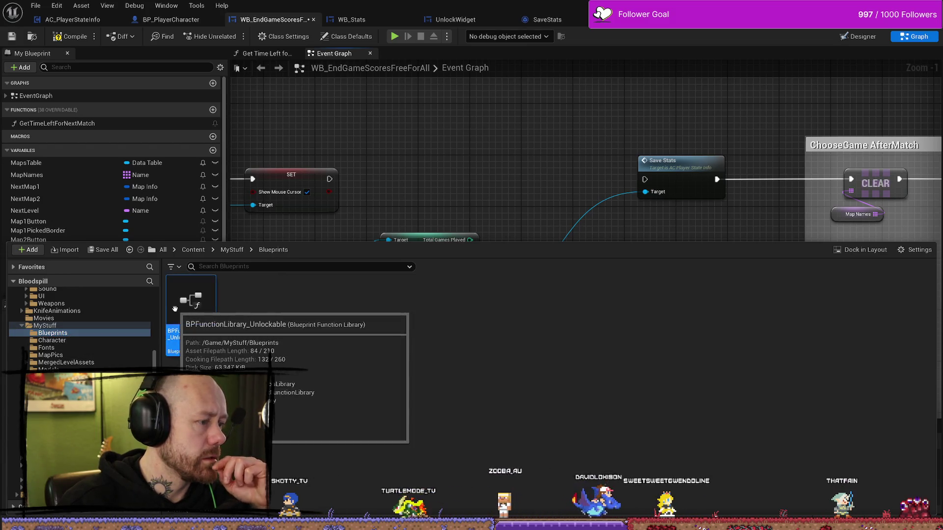
double_click(190, 303)
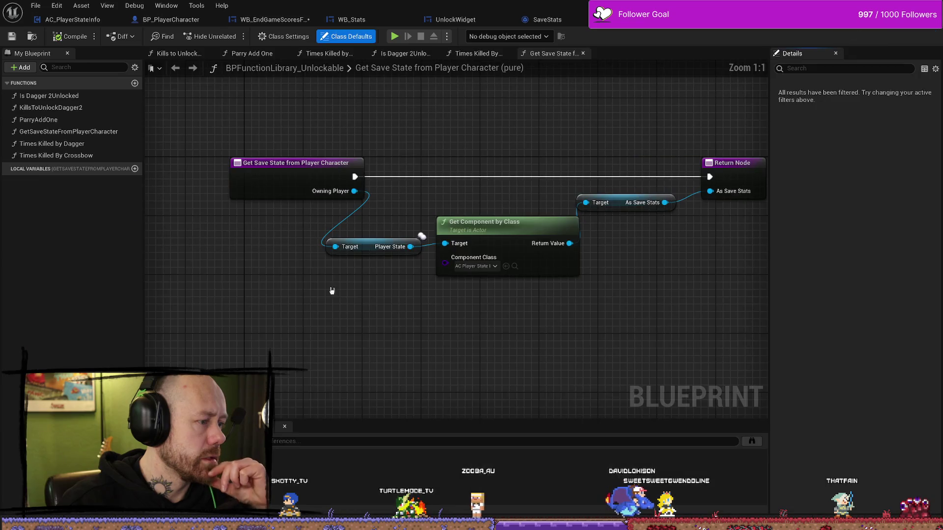
- Open the Times Killed By Dagger and Times Killed By Crossbow function graphs
click(40, 156)
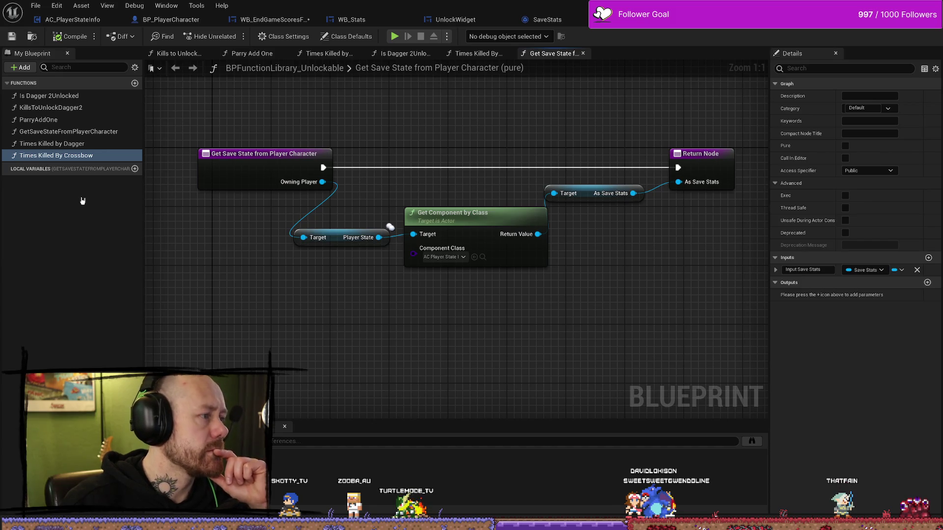
double_click(68, 144)
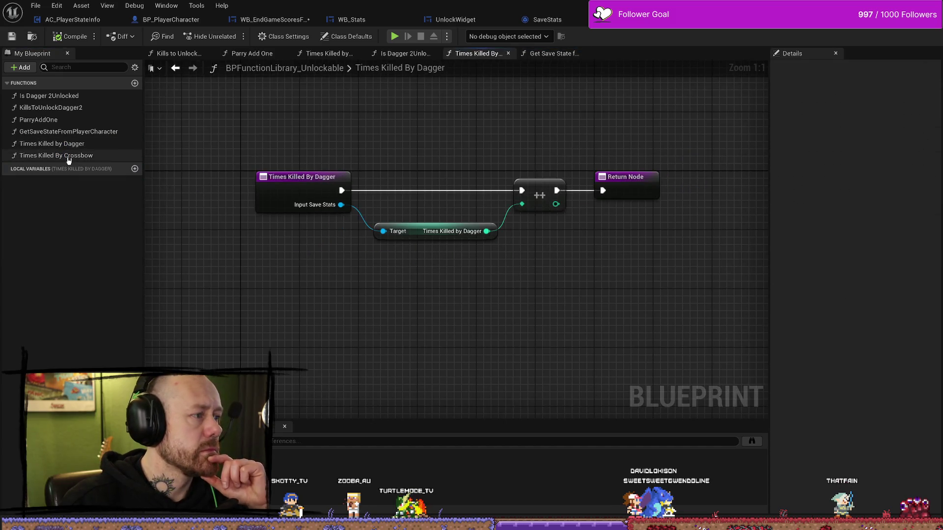
double_click(68, 156)
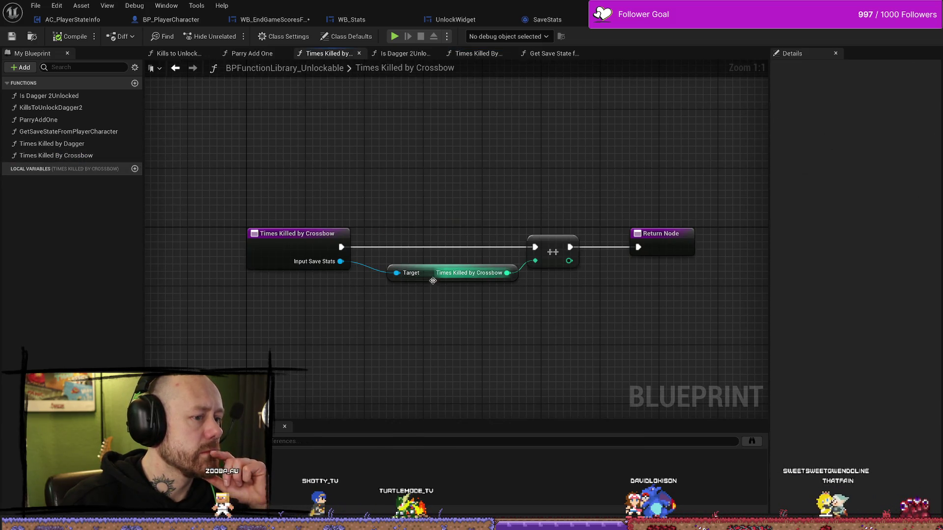
- Create a TotalGamesWon library function and give its entry node a Boolean input parameter
click(135, 84)
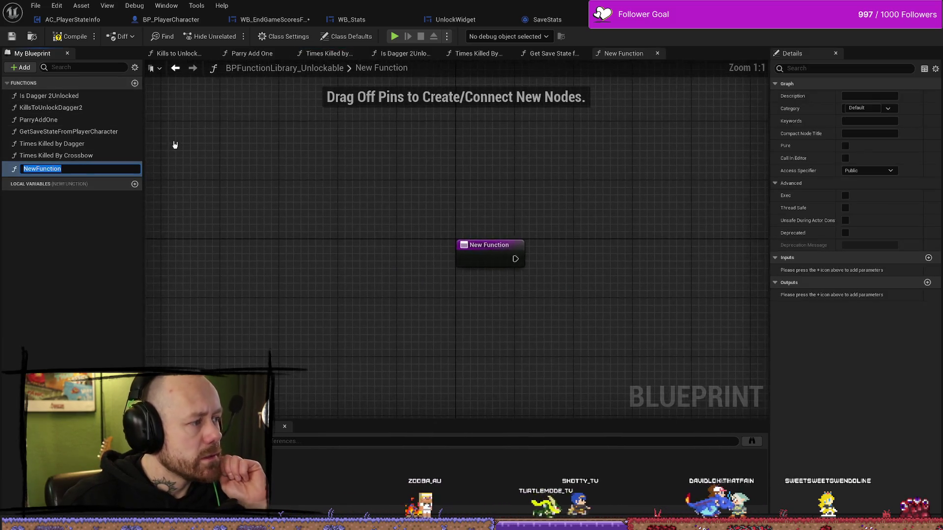
text(G)
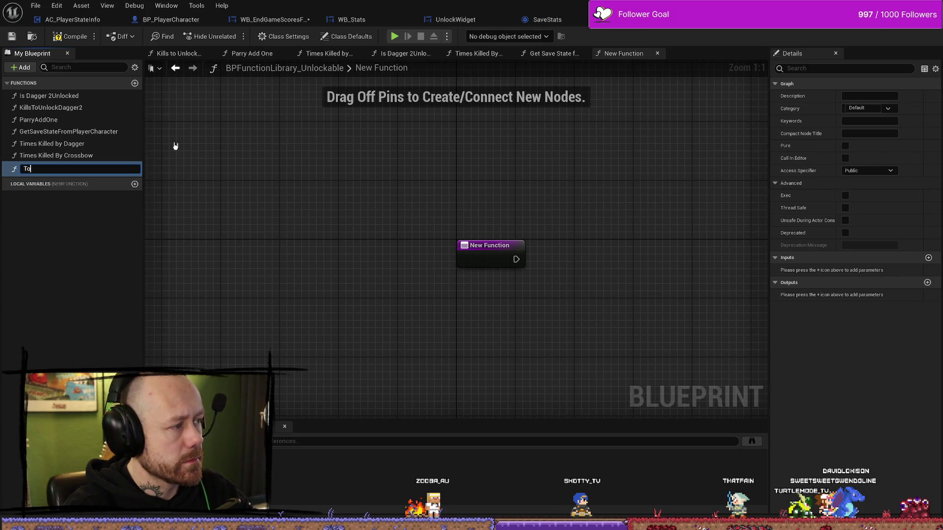
text(alGamesWon)
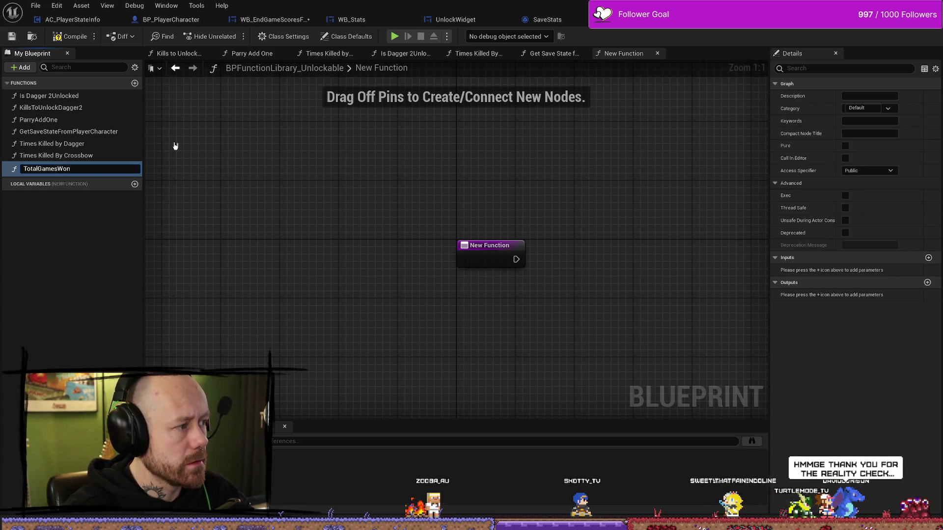
key(Return)
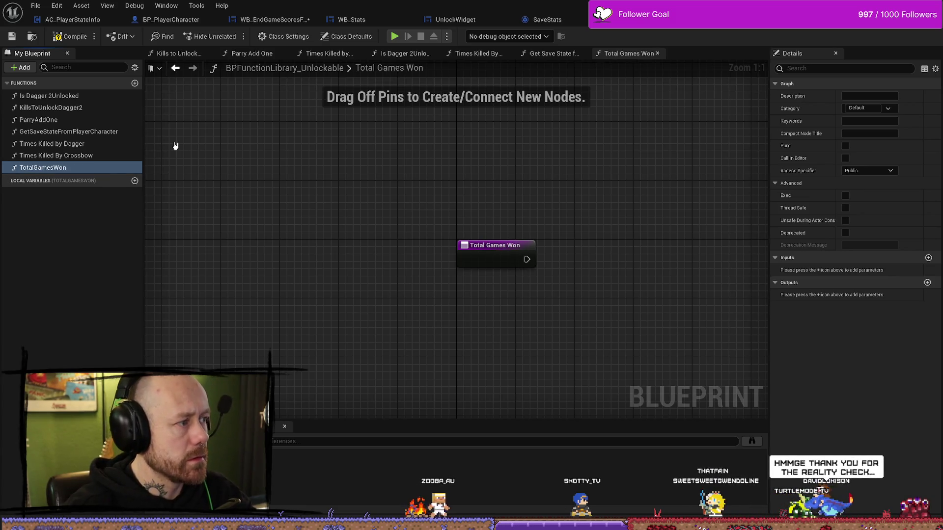
mouse_move(523, 267)
mouse_down()
mouse_move(414, 272)
mouse_move(361, 262)
mouse_up()
click(75, 156)
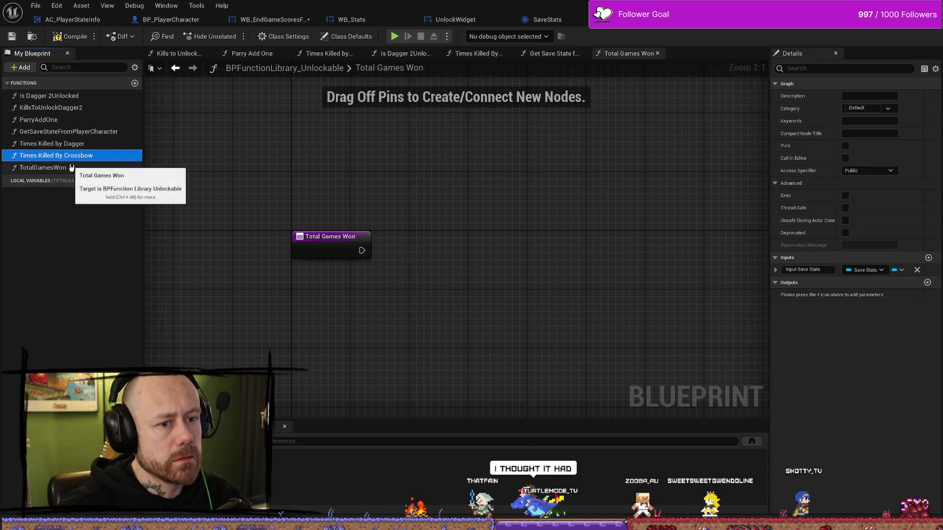
click(74, 168)
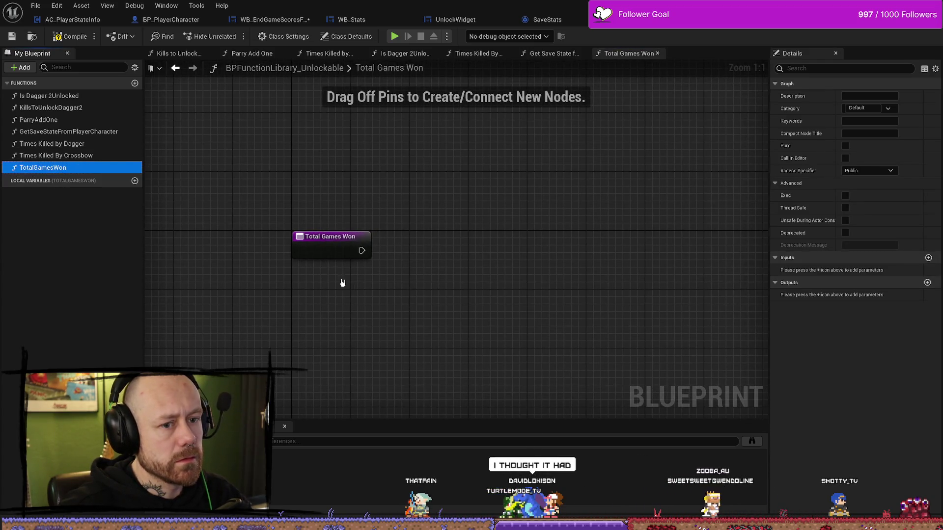
click(322, 252)
click(928, 221)
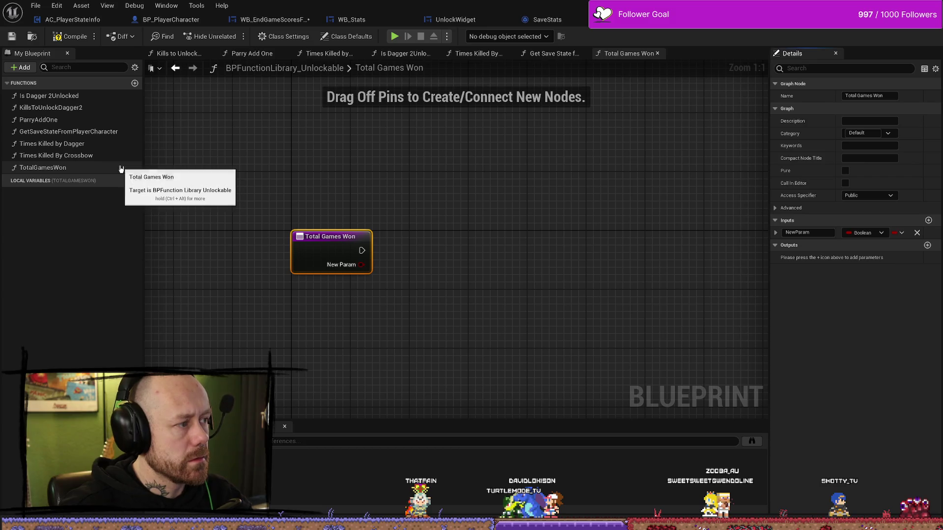
- Delete the TotalGamesWon function from the library
click(312, 175)
click(69, 168)
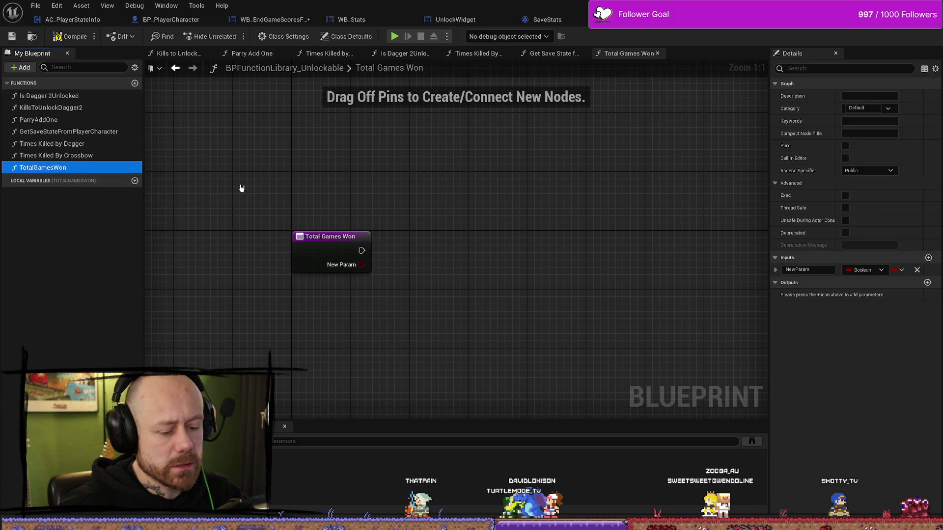
key(Delete)
- Duplicate Times Killed By Crossbow and rename the copy TotalGamesPlayed
right_click(61, 156)
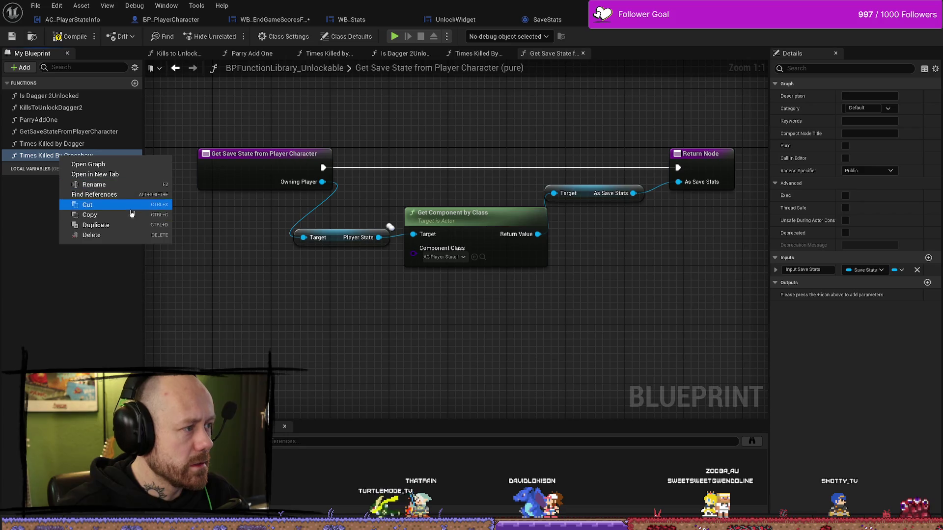
click(122, 226)
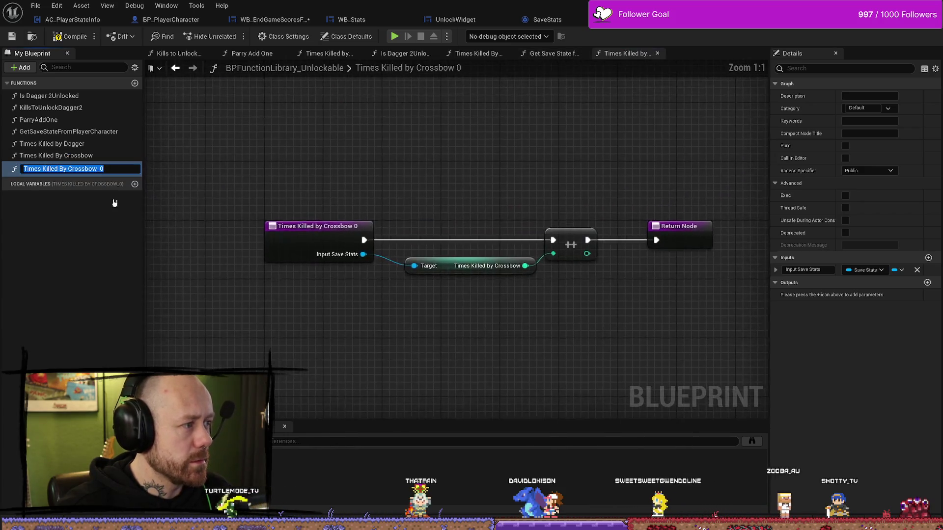
text(Times)
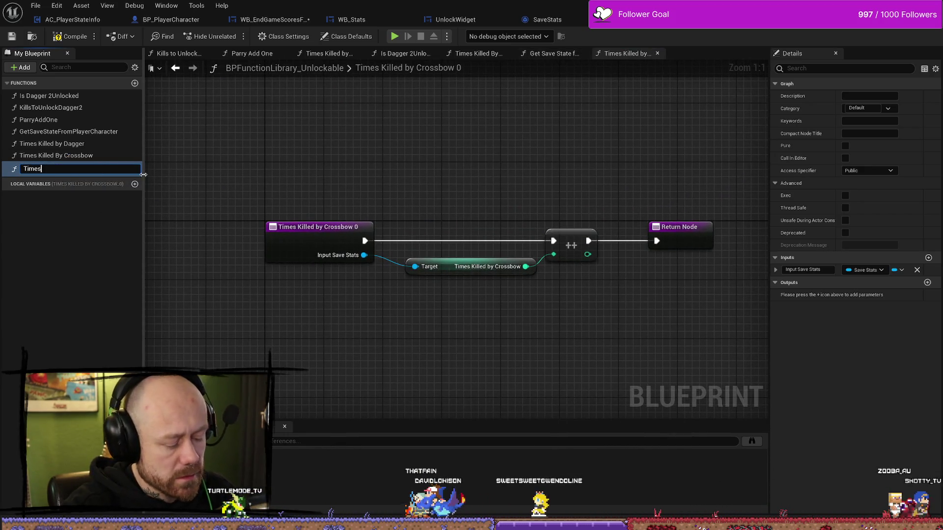
key(BackSpace)
key(BackSpace)
key(BackSpace)
text(otalGam)
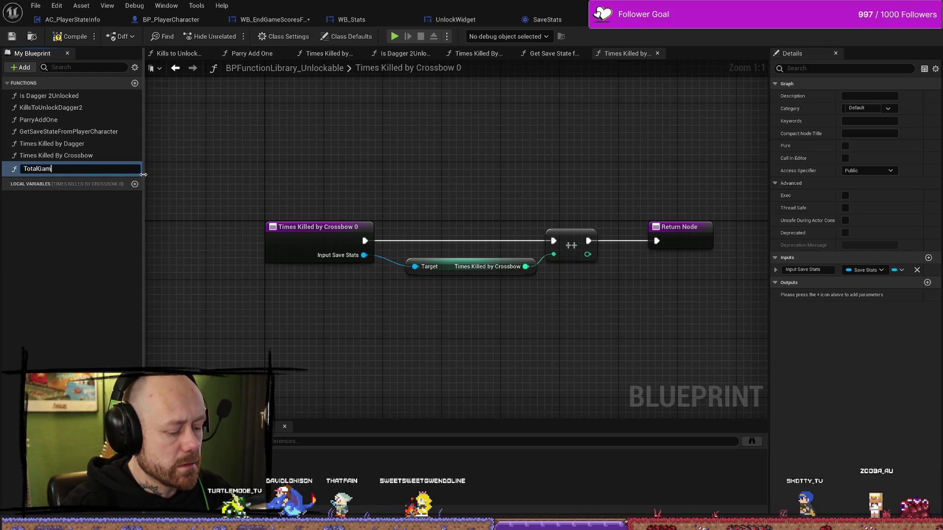
text(esPlaye)
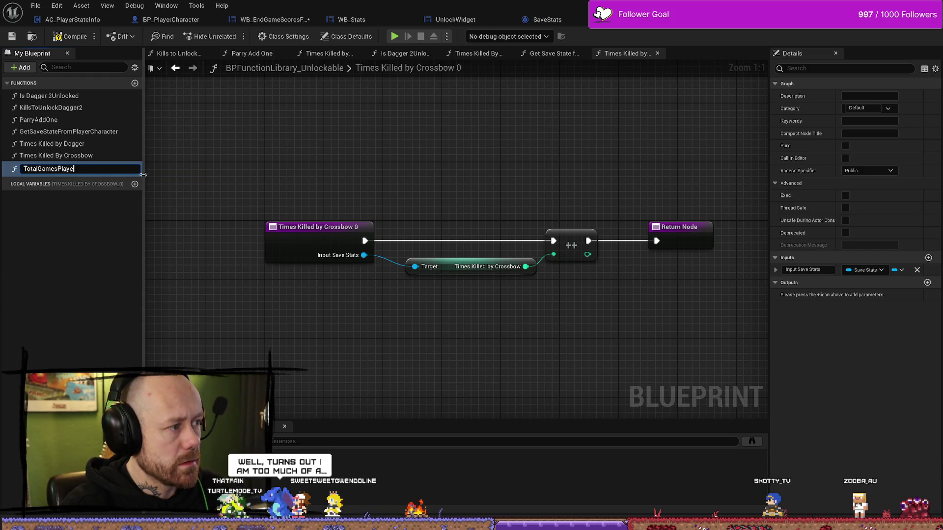
text(d)
key(Return)
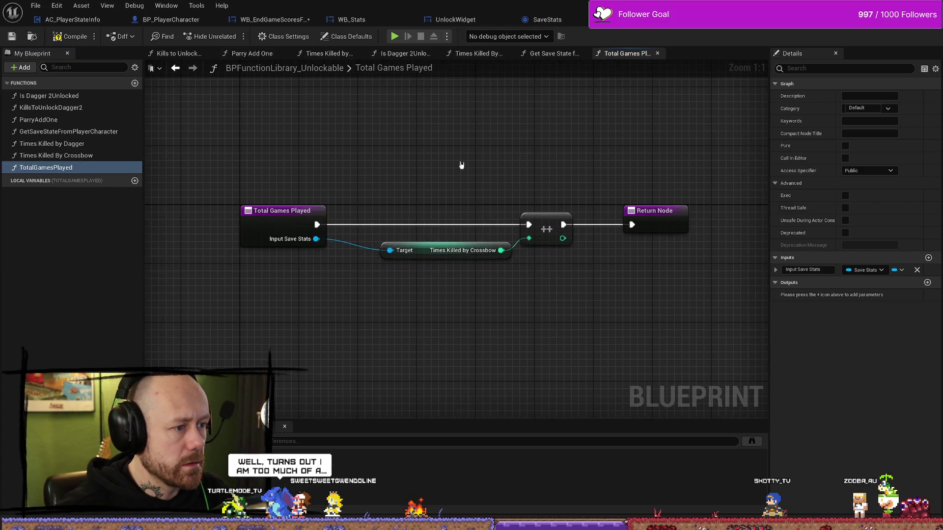
- Replace the crossbow getter with Get Total Games Played from Save Stats wired into ++, then compile
click(440, 254)
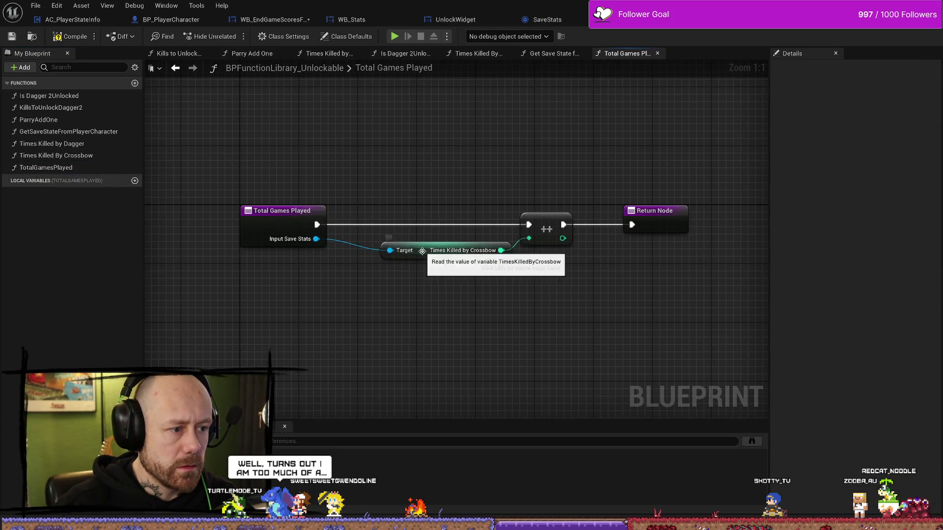
key(Delete)
drag(327, 241, 359, 280)
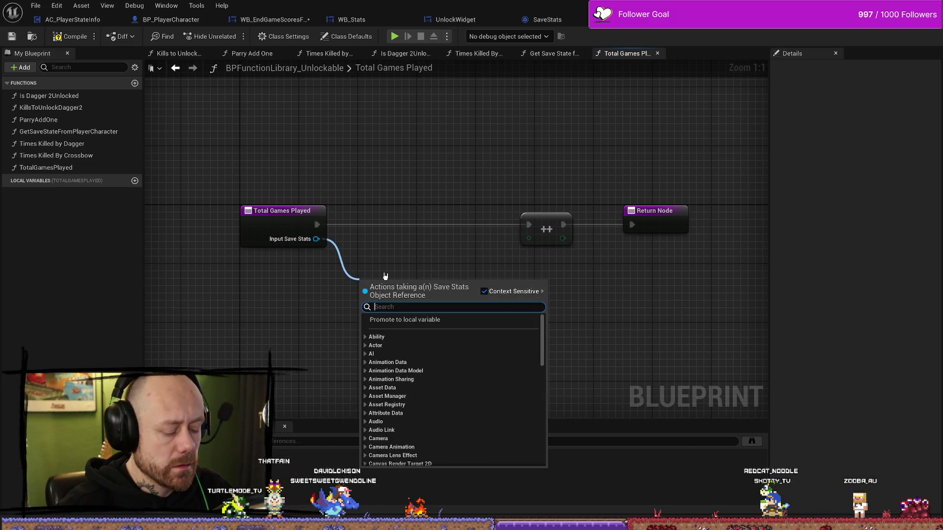
text(totalgames)
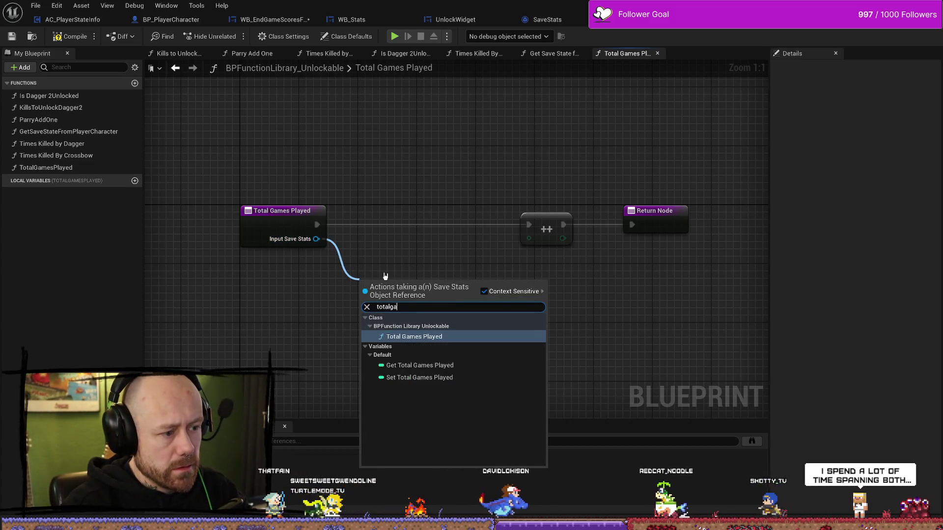
key(Down)
key(Return)
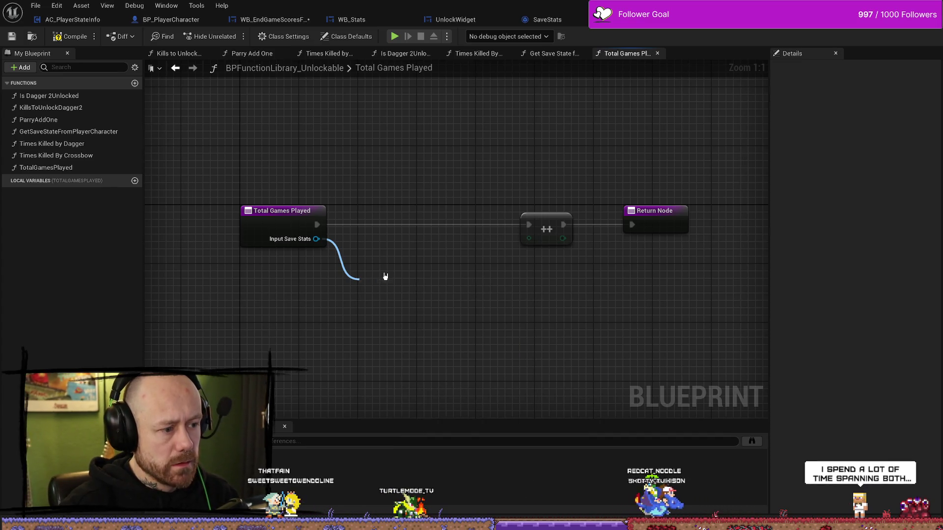
drag(461, 292, 529, 238)
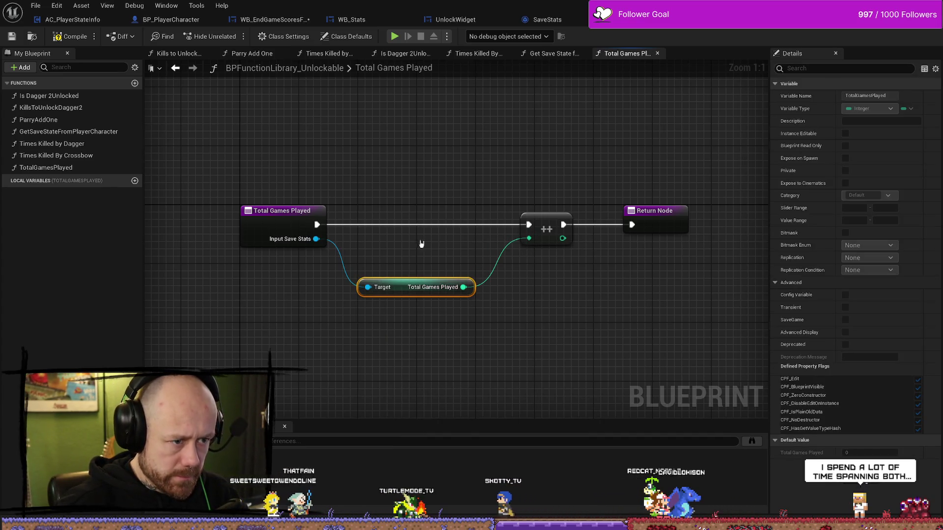
drag(400, 291, 401, 252)
click(57, 33)
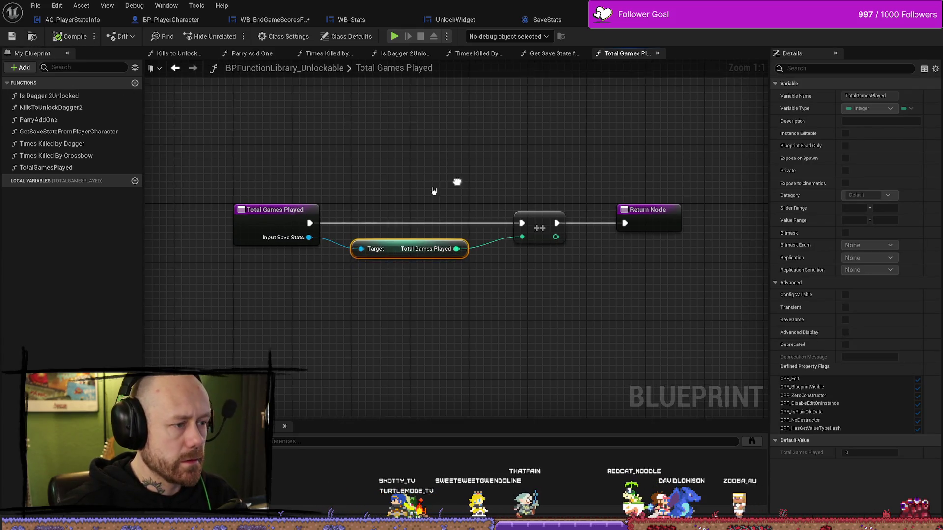
click(135, 83)
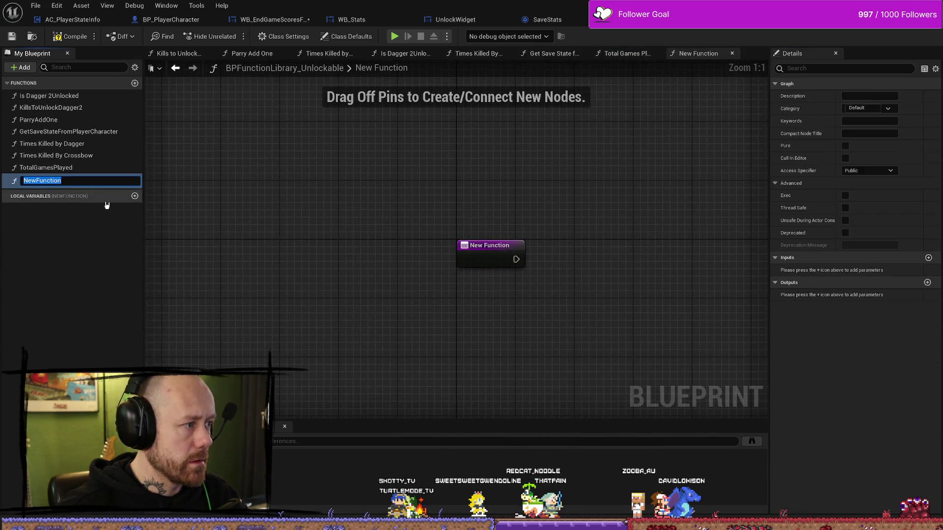
- Delete the empty NewFunction and duplicate the TotalGamesPlayed function
click(189, 264)
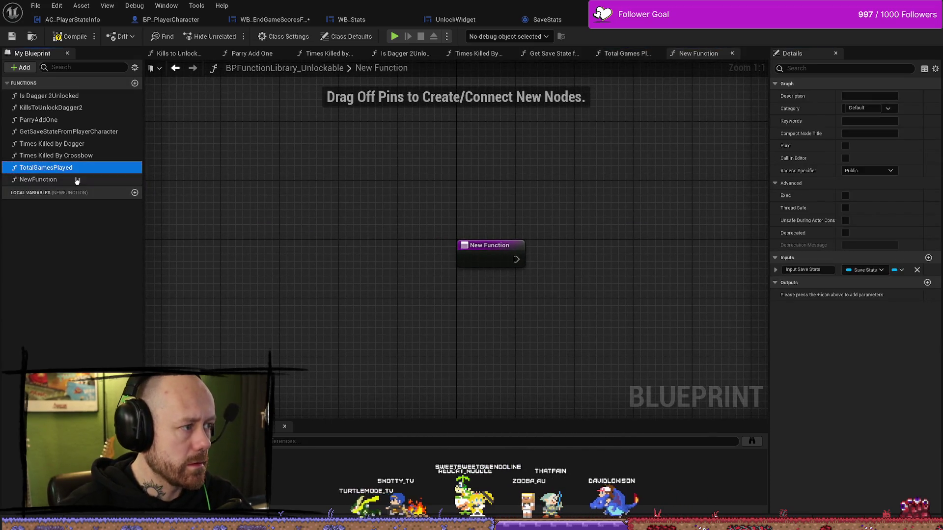
key(Delete)
click(105, 167)
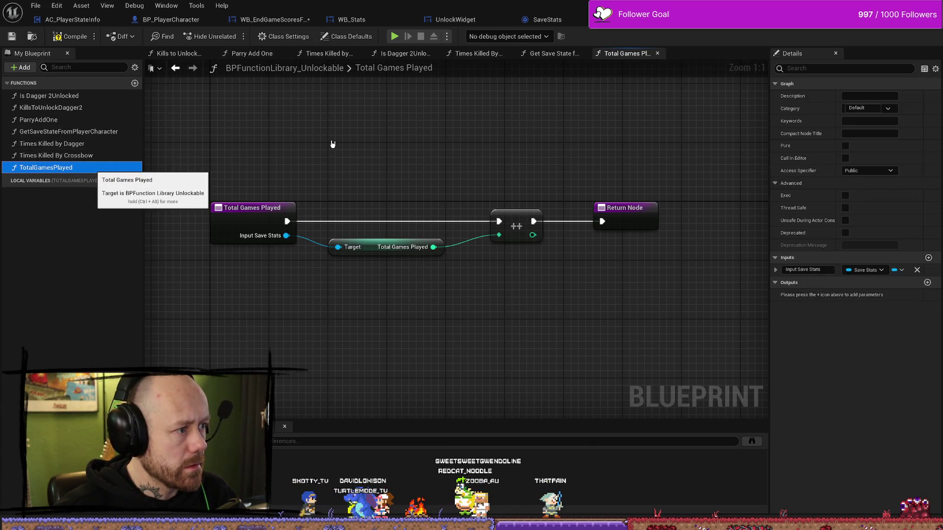
key(ctrl+d)
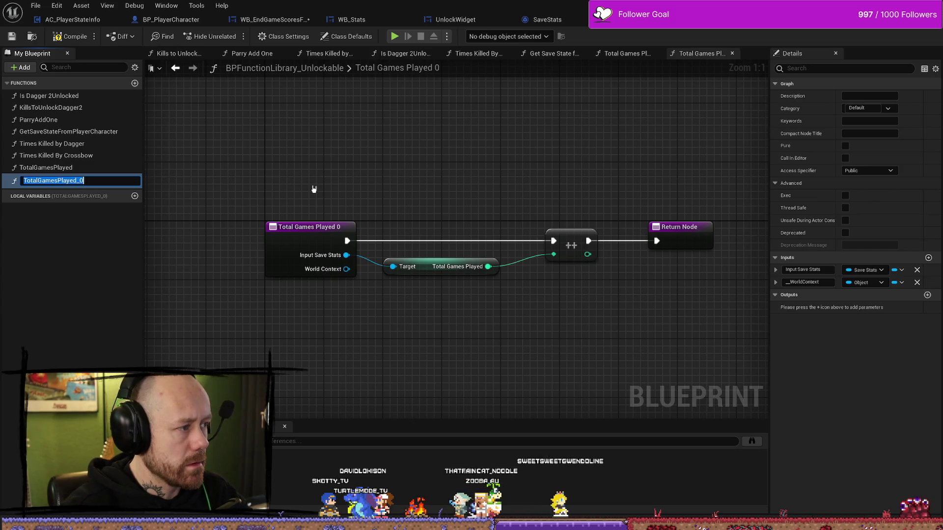
- Rename the duplicated function to GamesPlayedDeathmatch
key(ctrl+a)
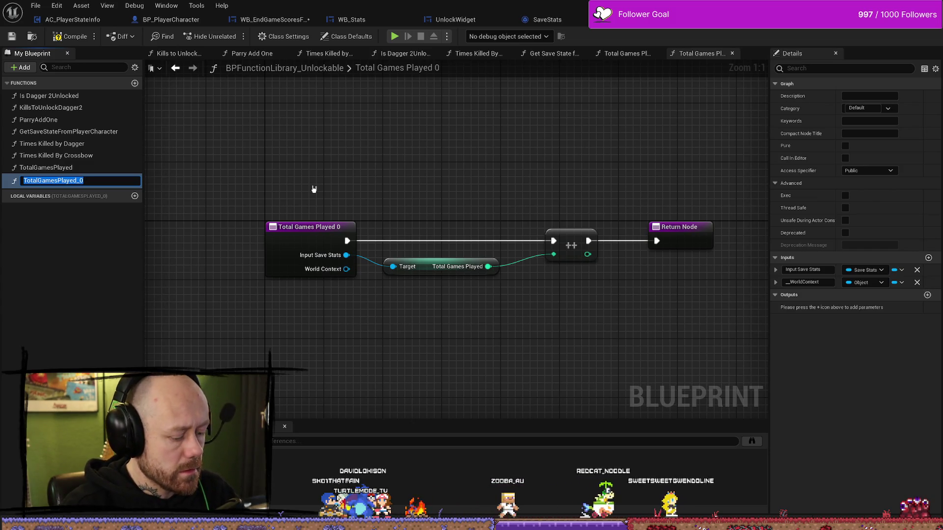
text(De)
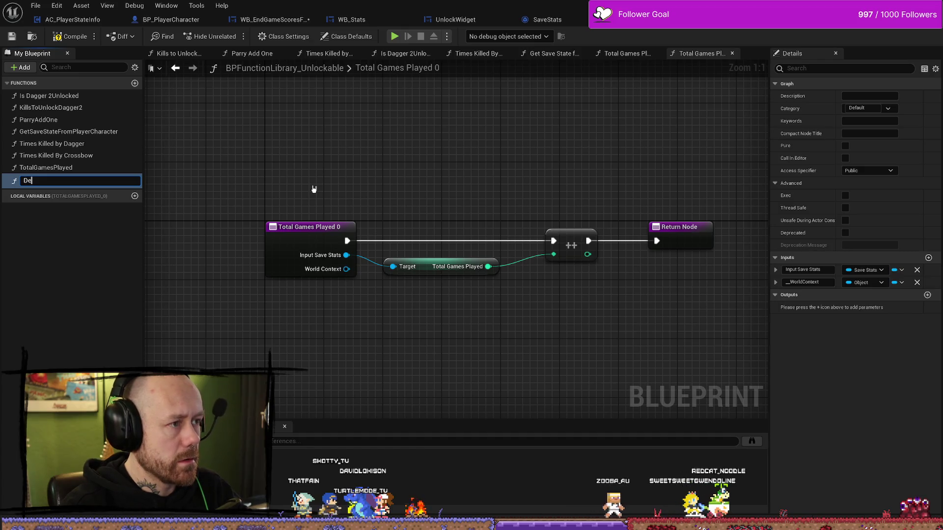
key(BackSpace)
key(BackSpace)
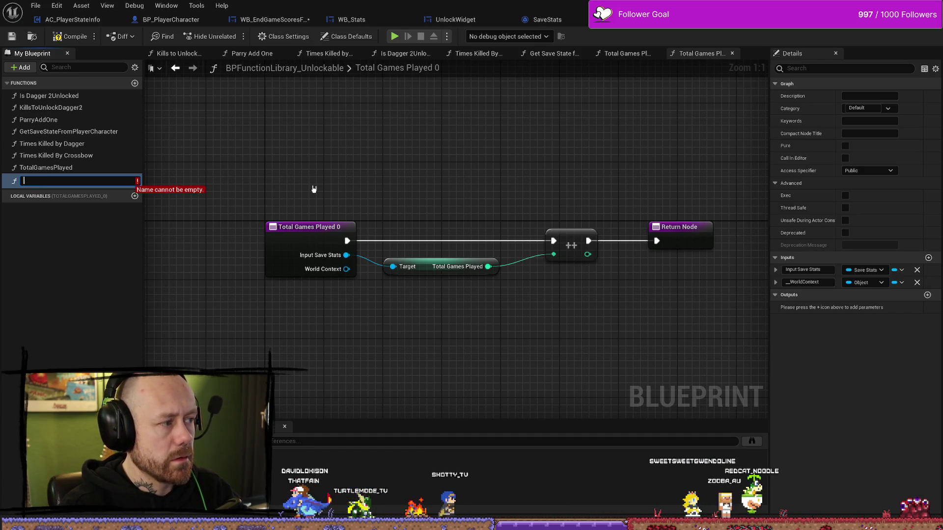
text(GamesPlacedDeathmatch)
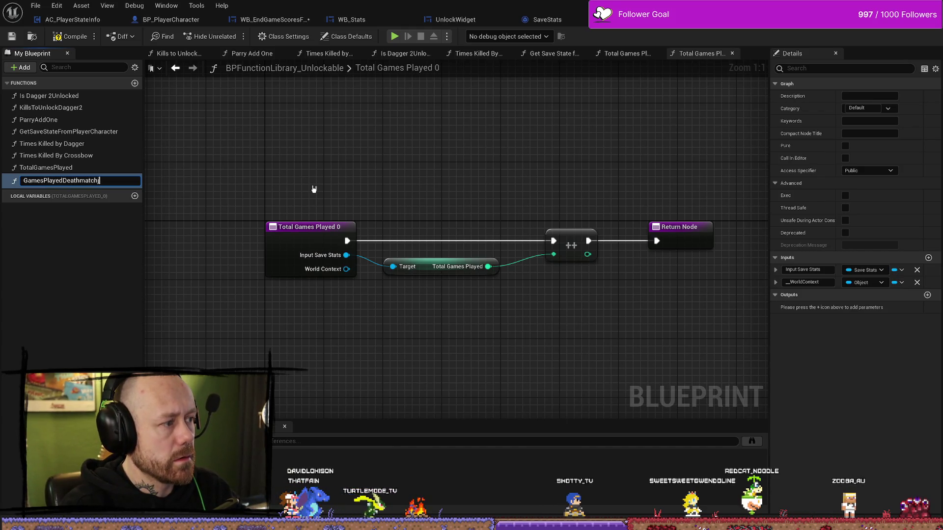
key(Return)
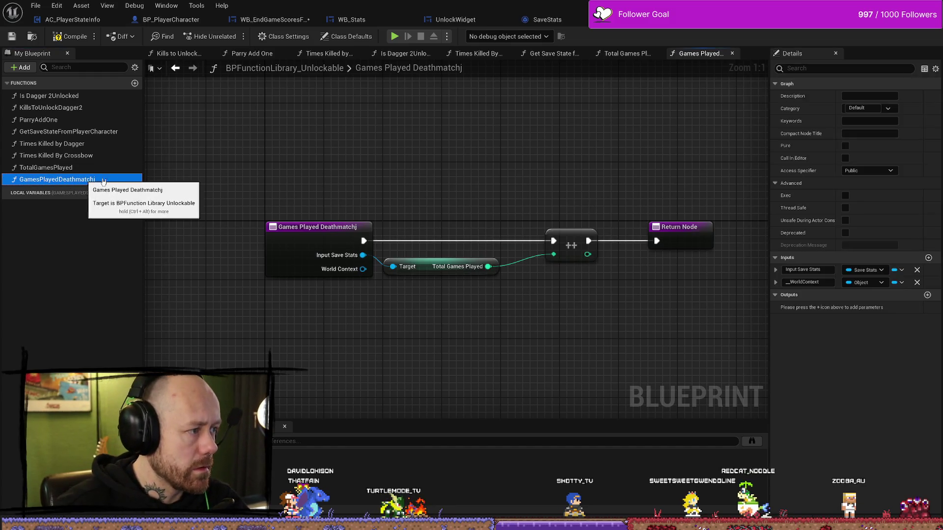
key(F2)
key(End)
key(BackSpace)
key(Return)
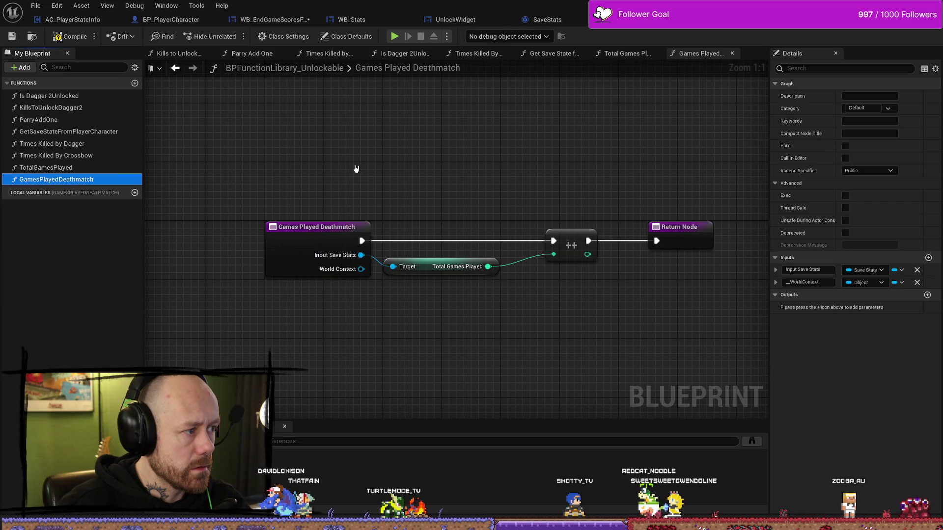
click(363, 229)
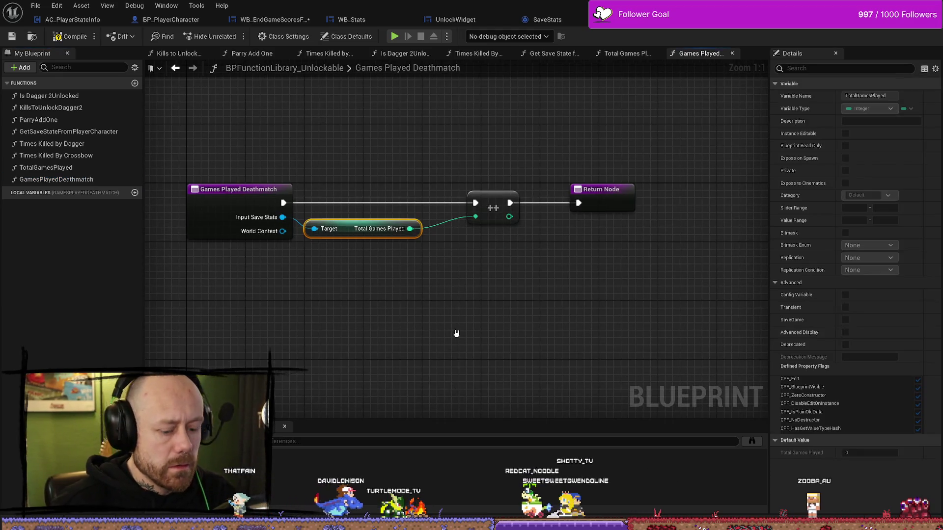
- Delete the Total Games Played getter and stray call, and remove the World Context input
key(Delete)
drag(283, 217, 374, 283)
text(games pl)
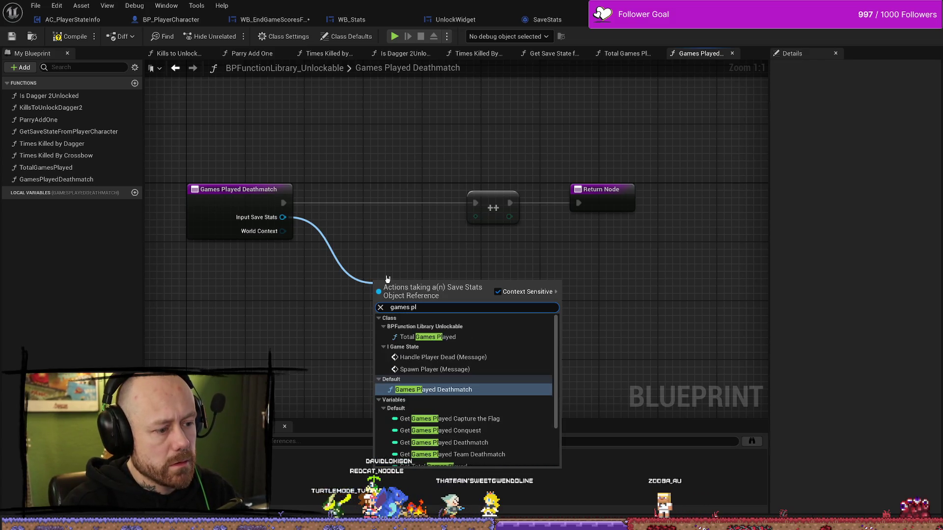
key(Return)
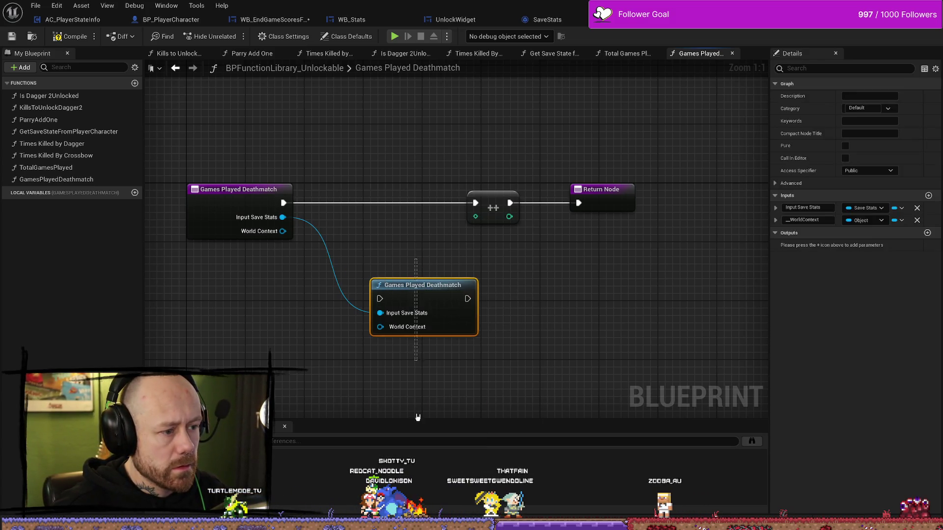
key(Delete)
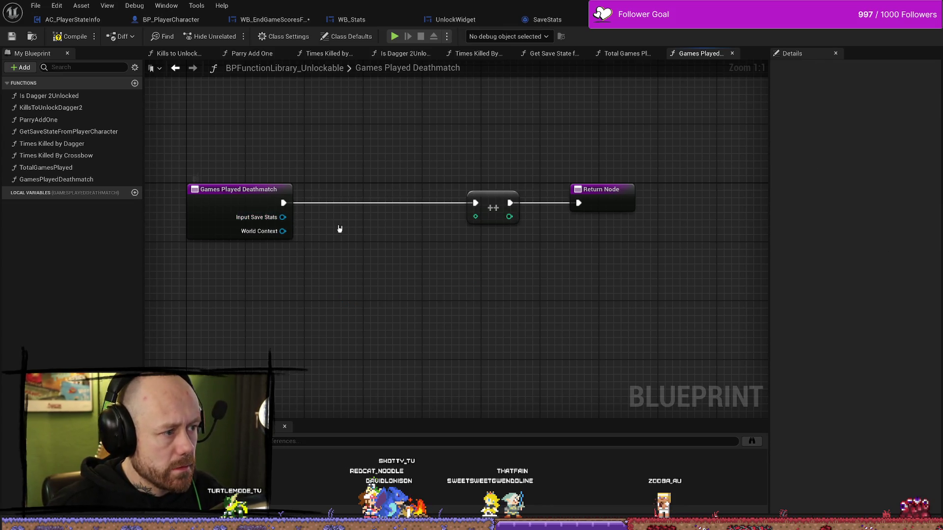
click(256, 238)
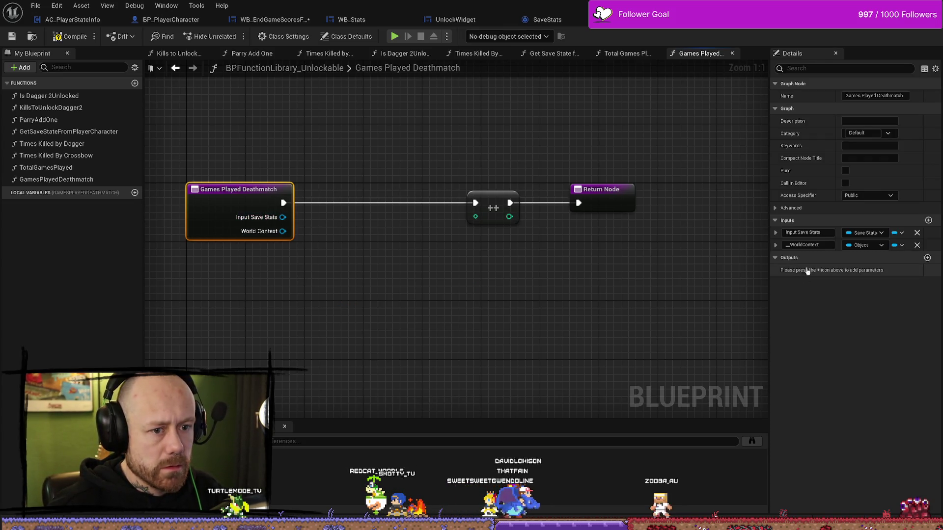
click(917, 246)
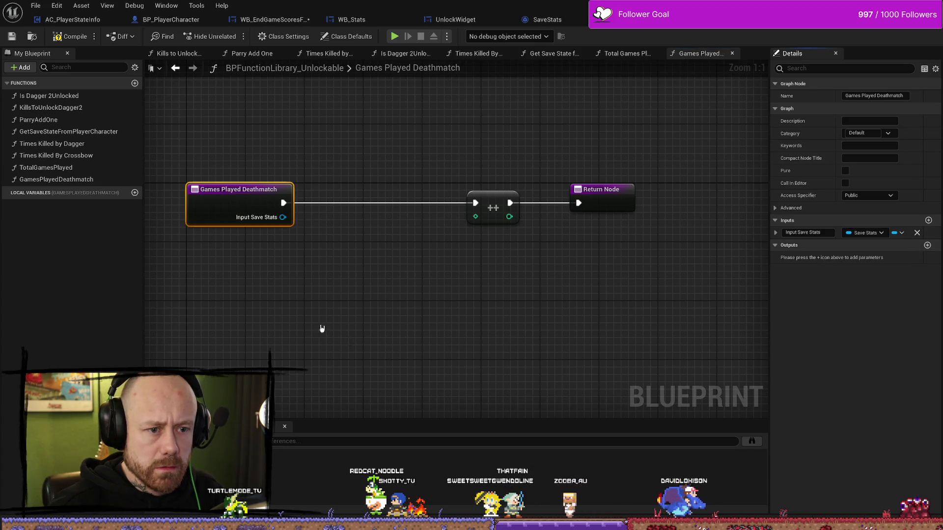
- Add a Games Played Deathmatch getter from Save Stats, wire it into ++, and compile
click(70, 181)
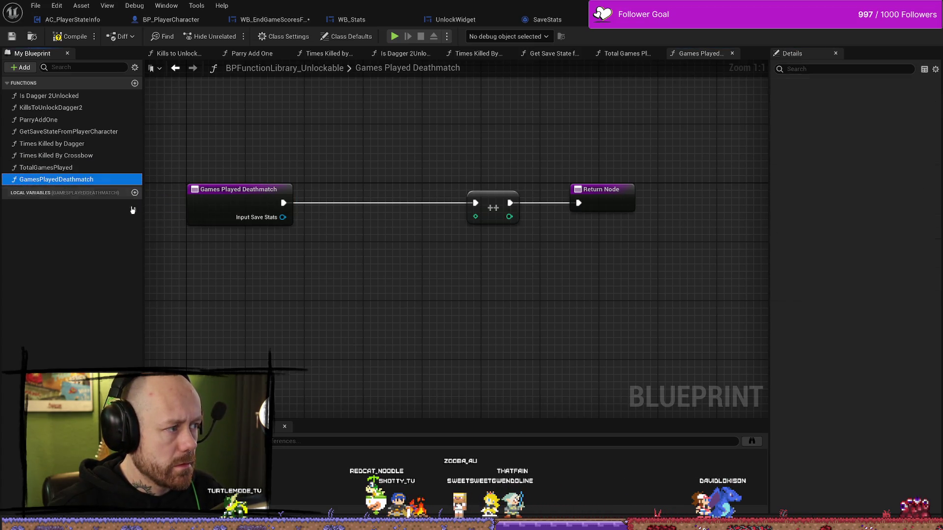
click(288, 224)
drag(284, 218, 341, 254)
text(games üplö)
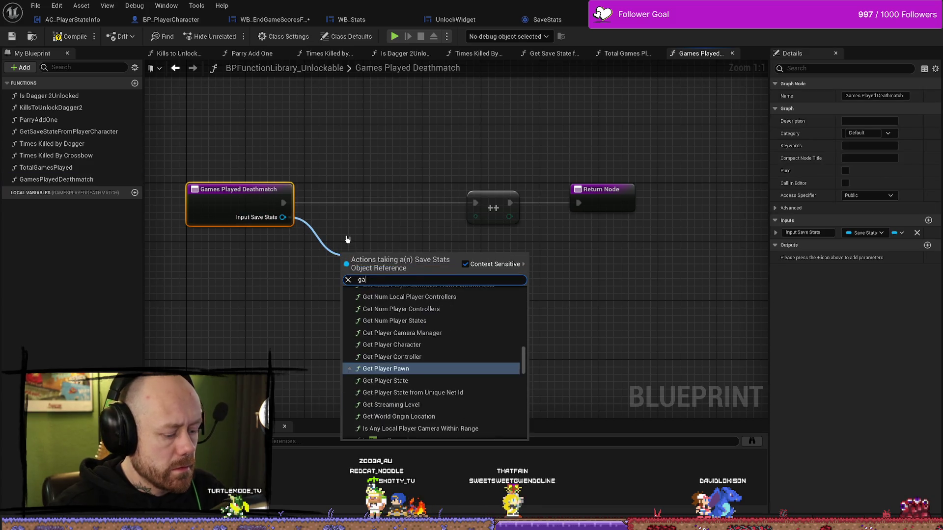
key(BackSpace)
key(BackSpace)
key(BackSpace)
text(play)
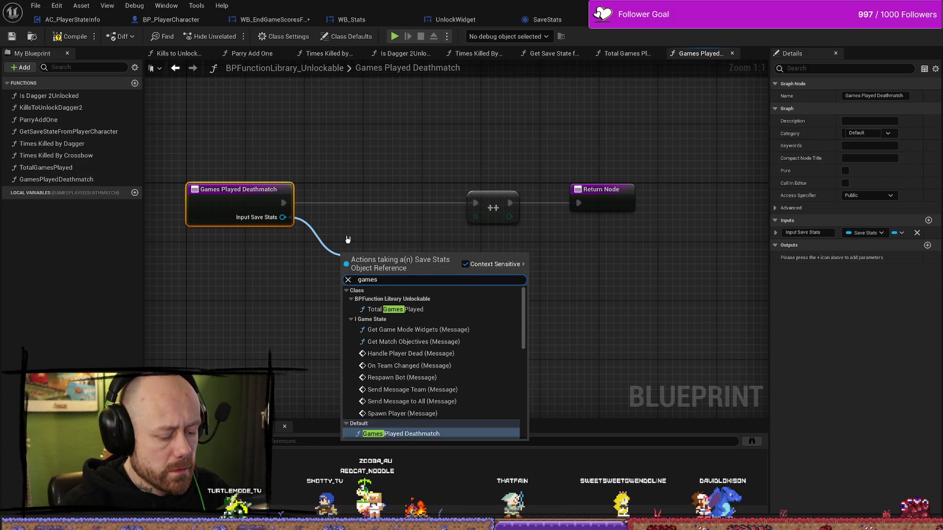
key(BackSpace)
key(BackSpace)
key(BackSpace)
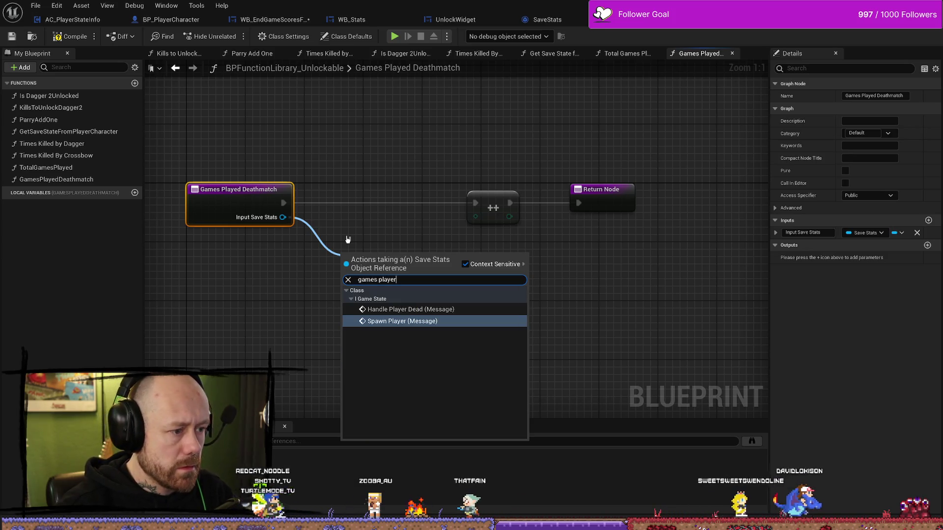
key(BackSpace)
text(deathcm)
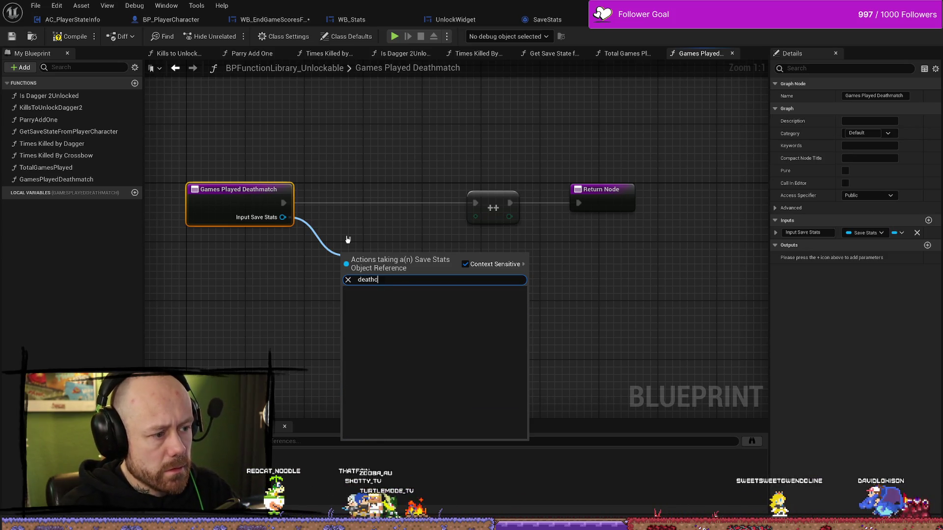
key(BackSpace)
key(BackSpace)
text(match)
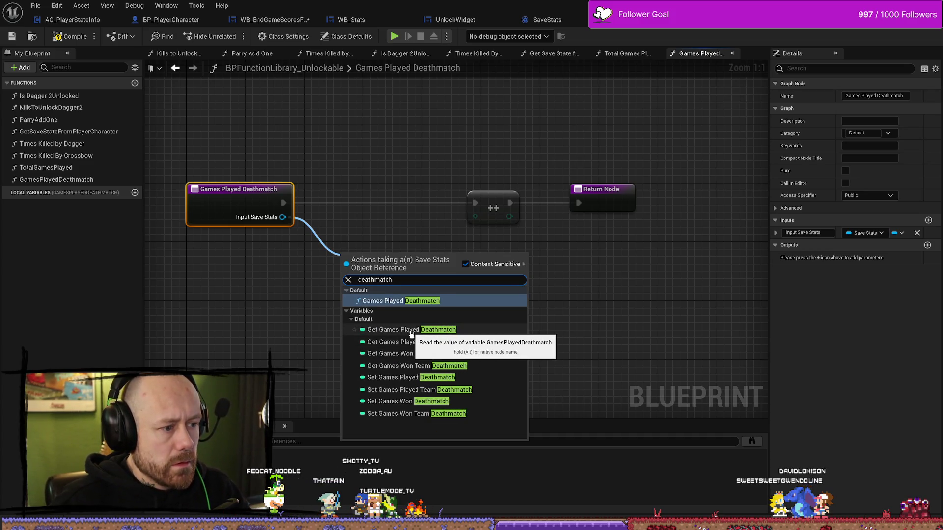
click(412, 330)
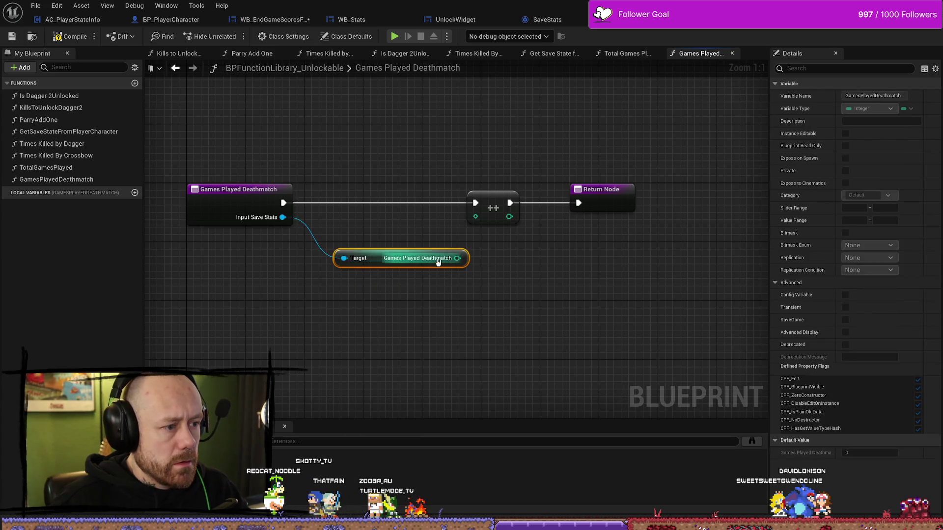
drag(464, 262, 478, 219)
click(71, 37)
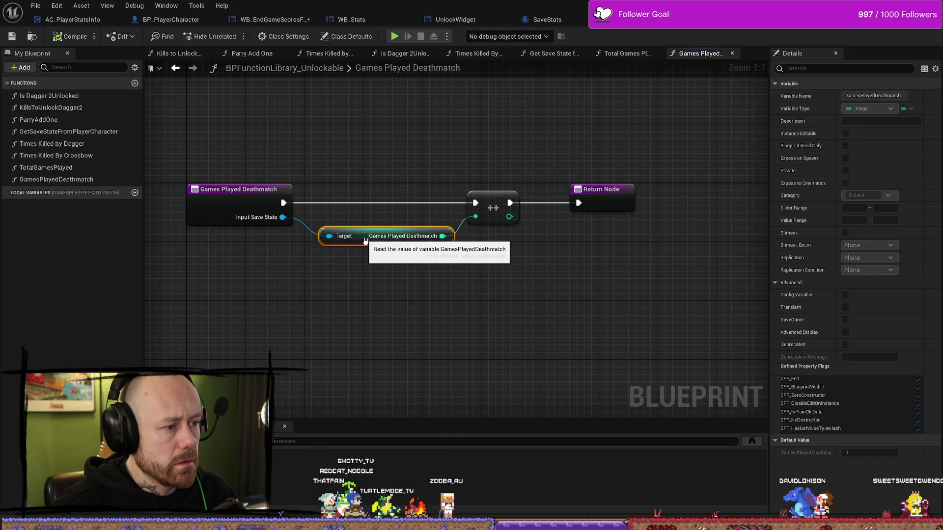
- Tidy the getter under the execution wire and Save All open assets
drag(373, 264, 358, 235)
shift+click(493, 208)
click(36, 5)
click(36, 6)
click(35, 5)
click(68, 62)
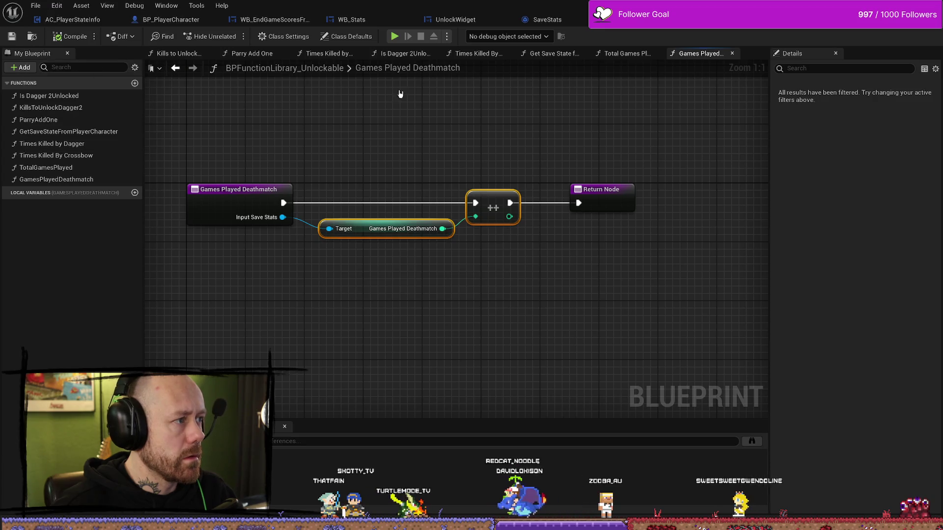
click(541, 21)
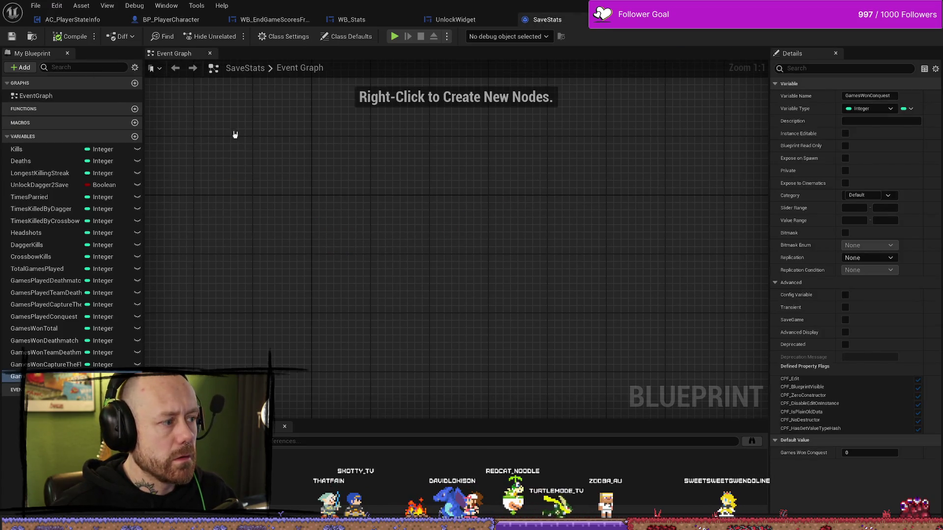
click(35, 5)
click(68, 62)
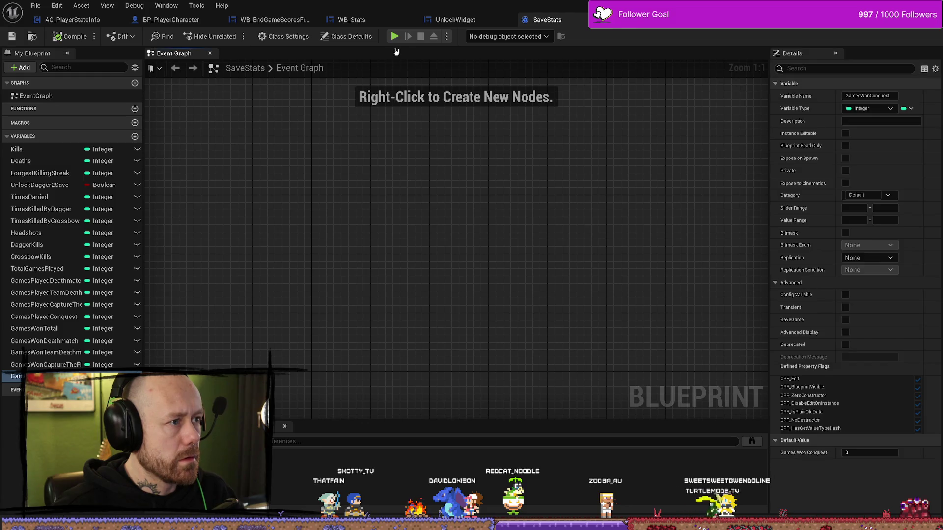
click(457, 21)
click(542, 20)
click(633, 20)
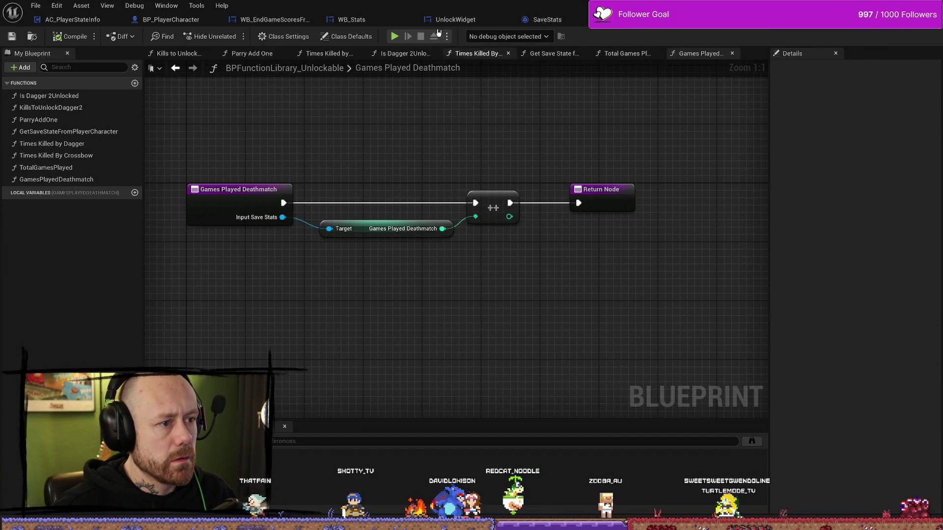
- In WB_EndGameScoresFreeForAll, swap the getter for a Total Games Played call wired after SET
click(274, 19)
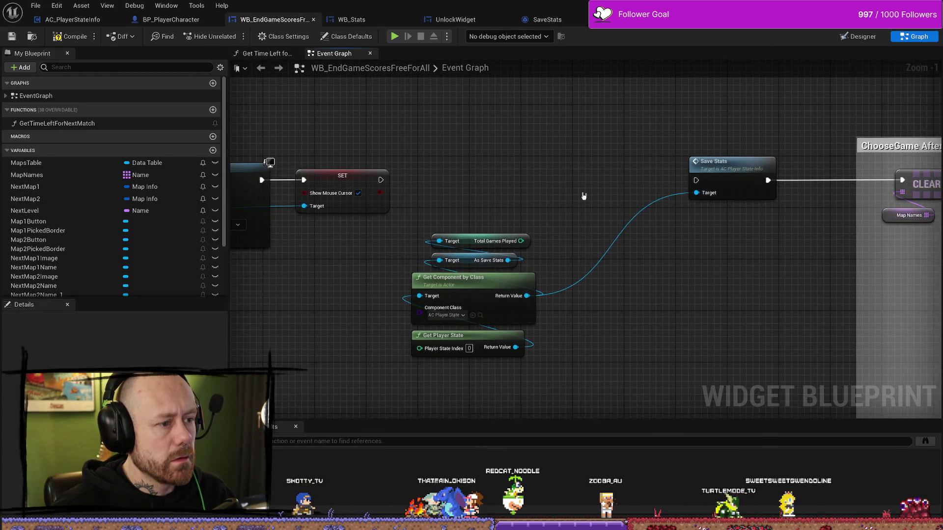
click(484, 241)
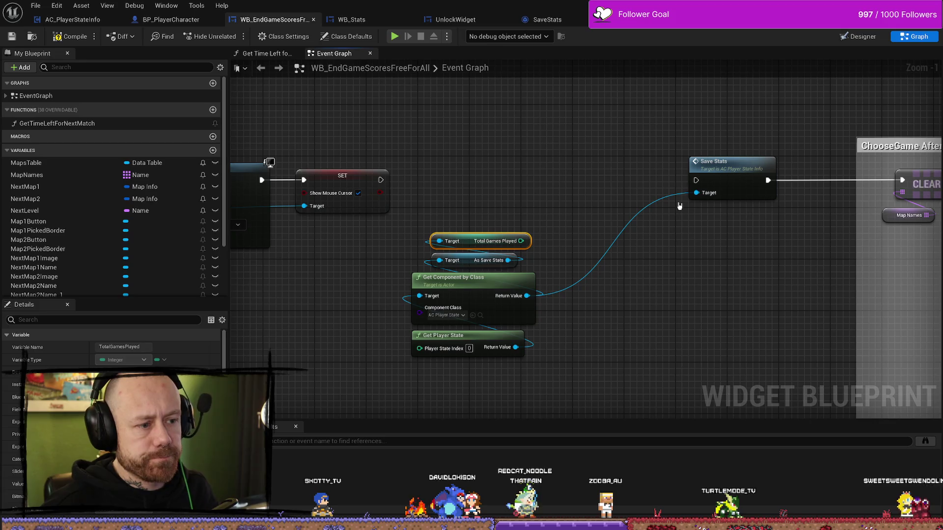
key(Delete)
mouse_move(510, 262)
mouse_down()
mouse_move(452, 212)
mouse_move(437, 216)
mouse_up()
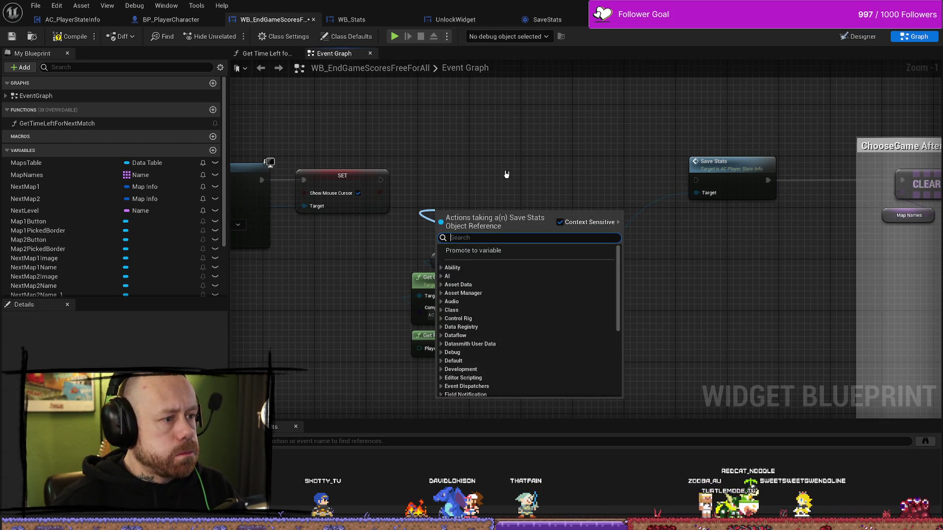
text(games)
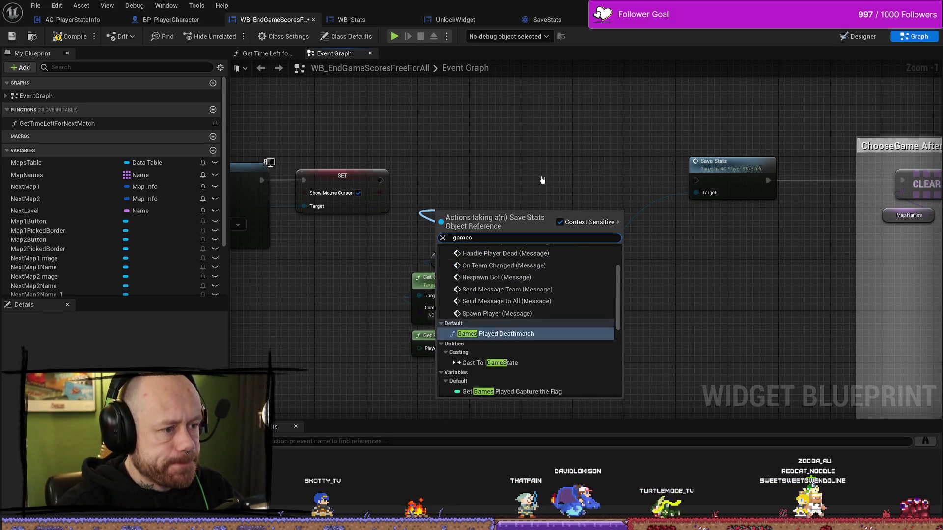
text(pl)
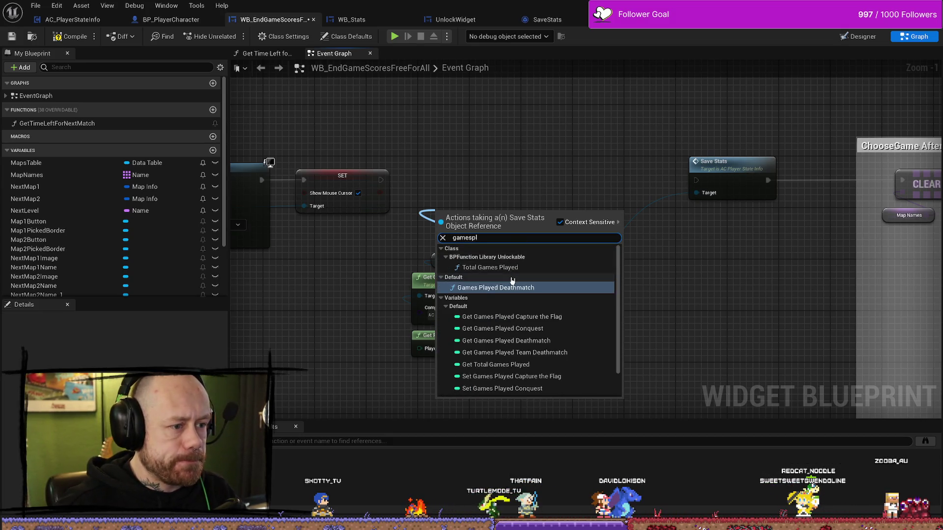
click(491, 268)
drag(470, 218, 480, 187)
drag(382, 185, 439, 201)
mouse_move(492, 186)
mouse_down()
mouse_move(479, 173)
mouse_move(558, 178)
mouse_up()
- Chain a Games Played Deathmatch call fed by As Save Stats, then compile and save
text(gamesplay)
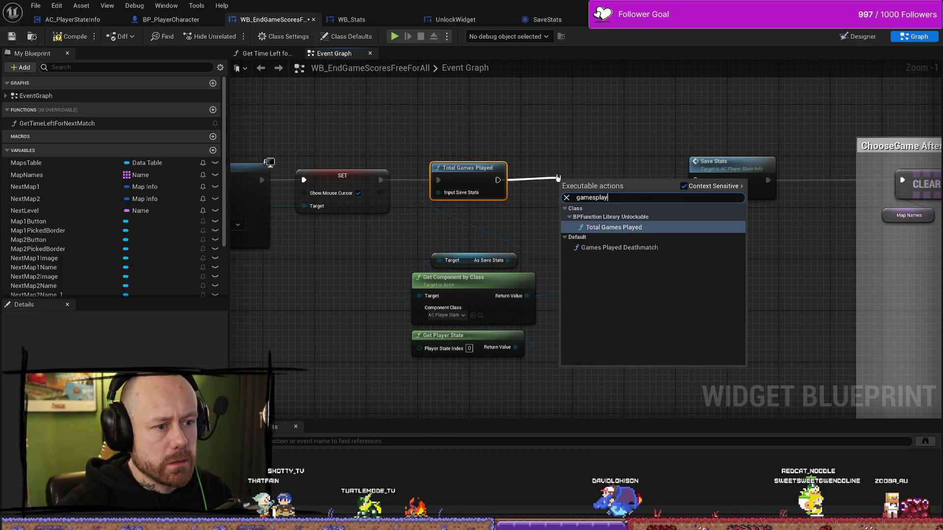
click(620, 248)
drag(592, 179, 566, 166)
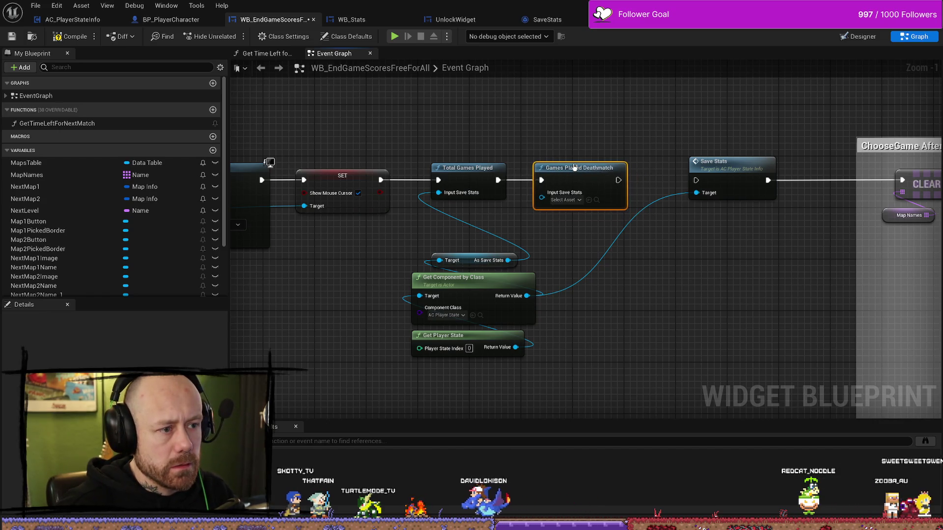
drag(508, 260, 536, 198)
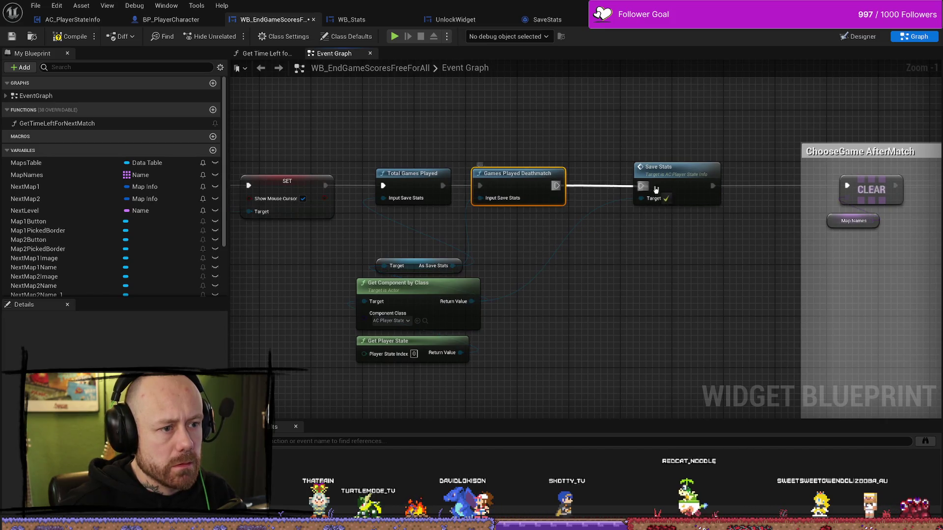
drag(633, 284, 613, 274)
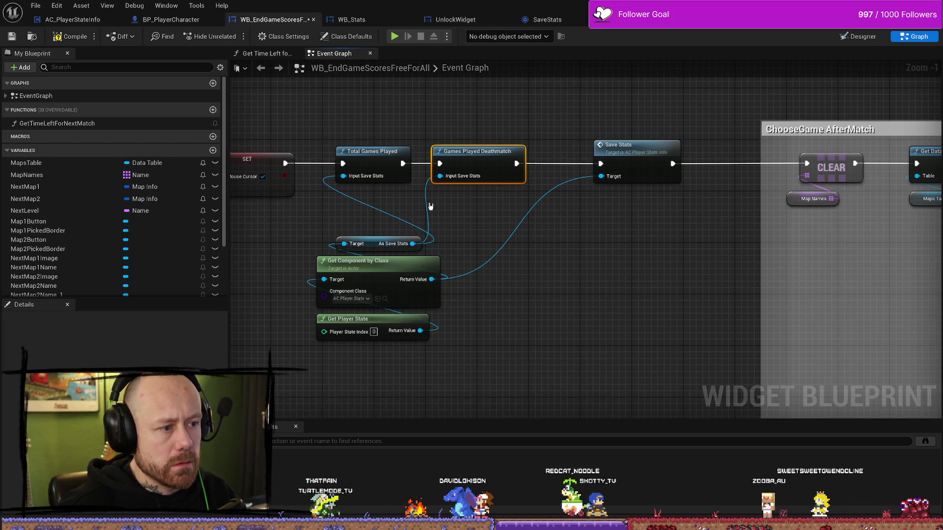
click(70, 37)
click(14, 39)
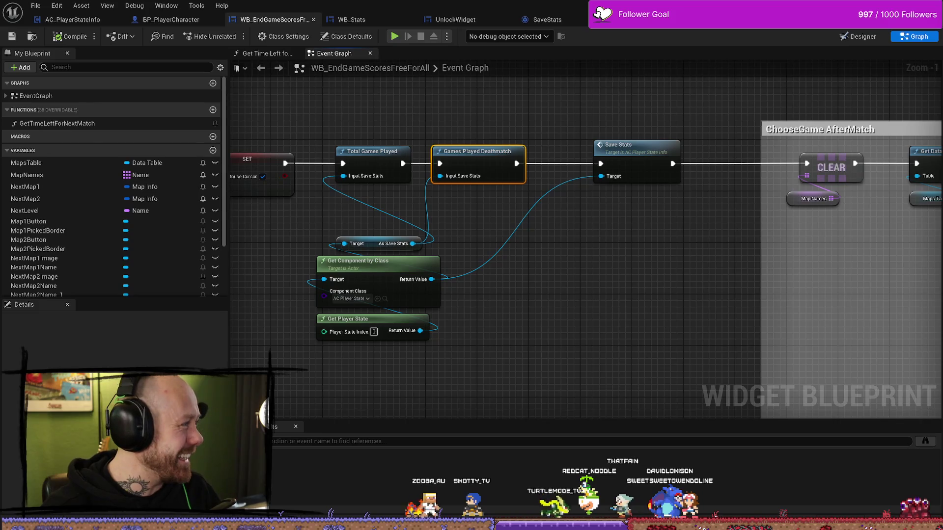
- Alt-Tab to the browser showing the Trello 'Today' card
key(alt+Tab)
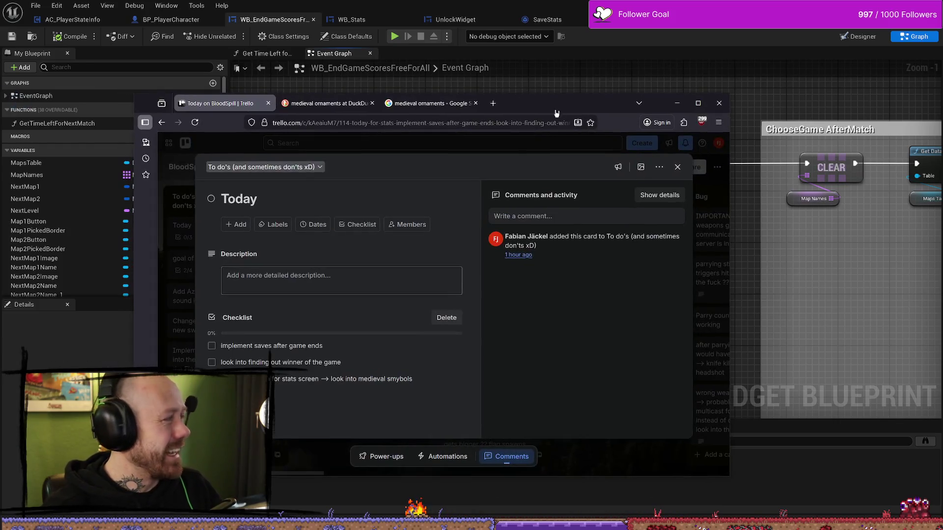
- Close the Today card and open the IMPORTANT weapon-switching bug card
click(571, 150)
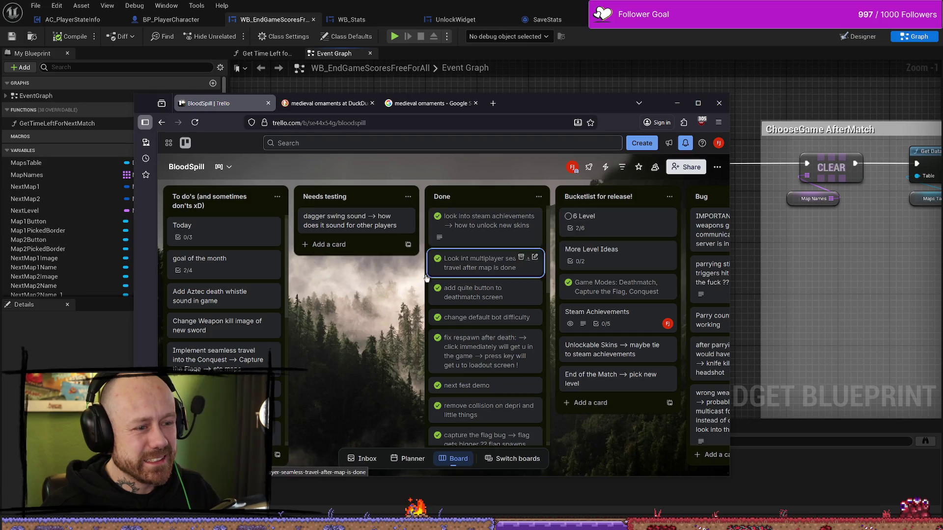
drag(313, 474, 411, 477)
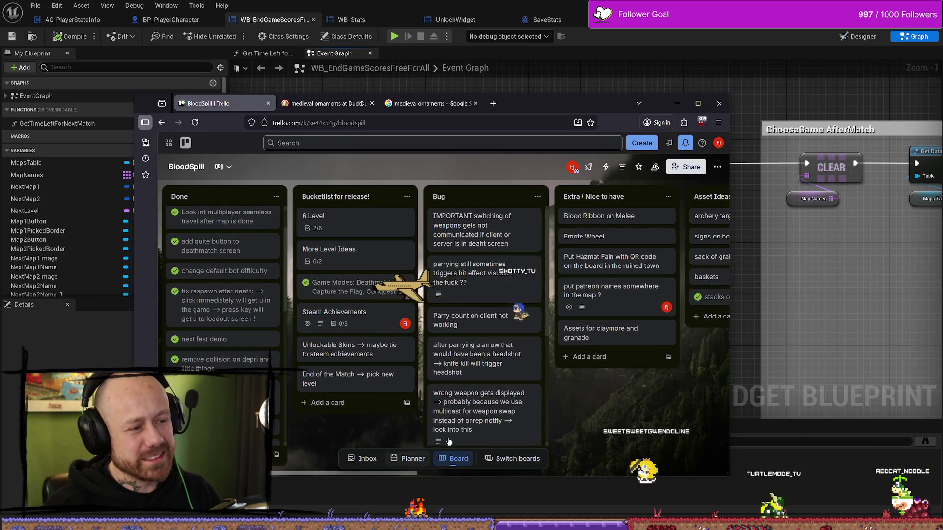
click(503, 243)
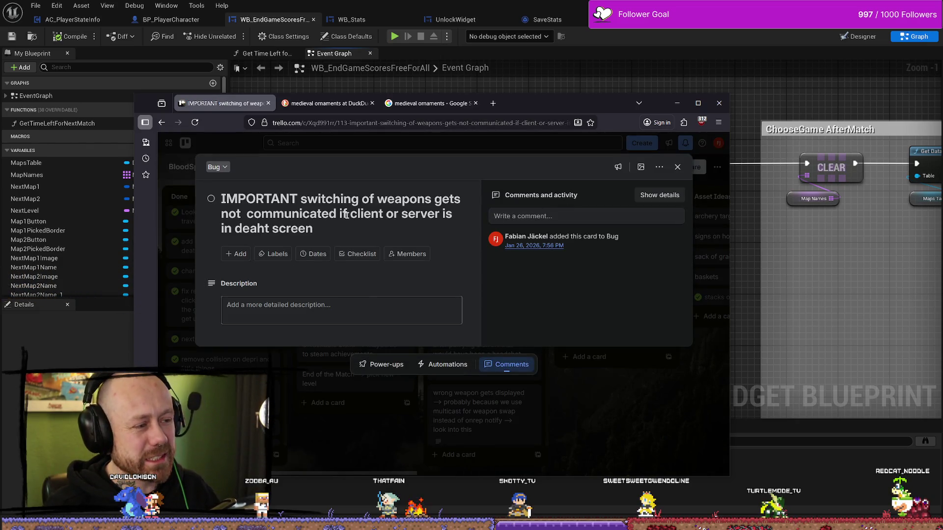
- Correct 'deaht' to 'death' in the card title, close the card and minimise the browser
drag(304, 197, 406, 244)
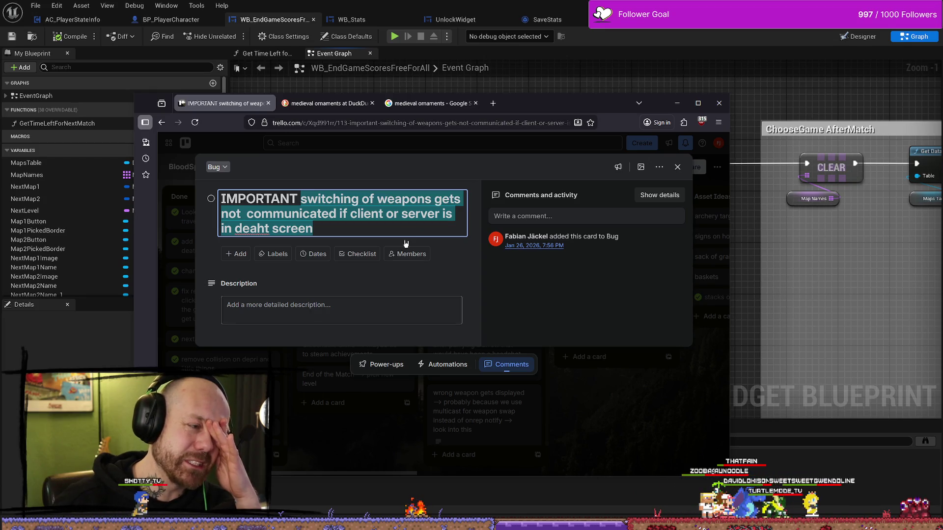
click(361, 233)
right_click(245, 233)
key(Escape)
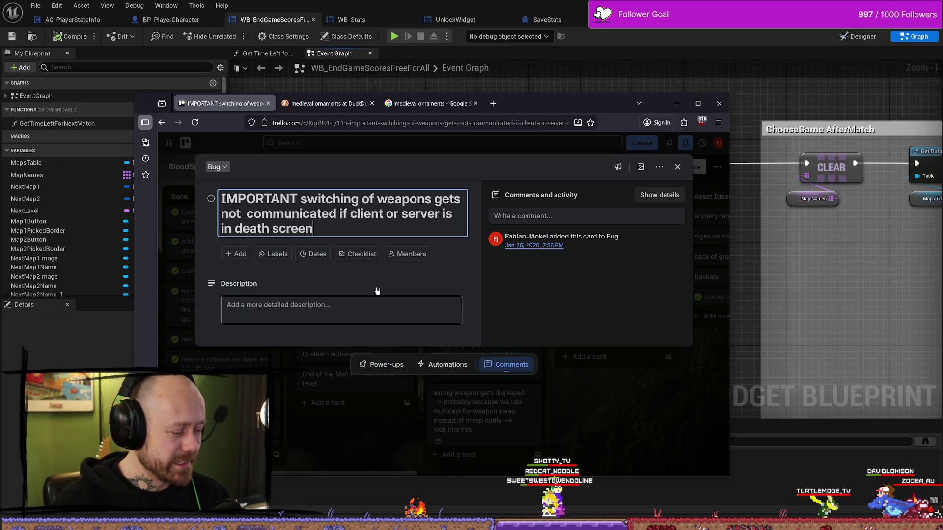
click(681, 170)
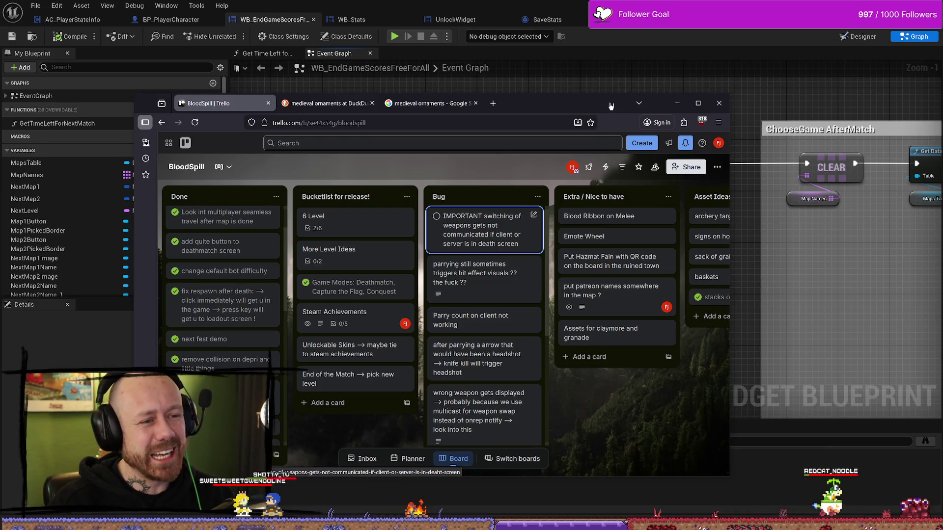
click(781, 275)
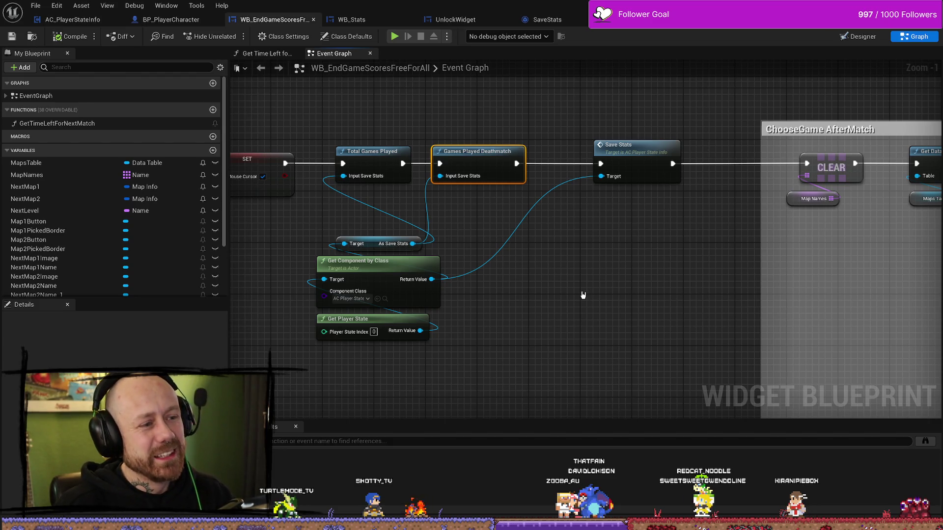
- Select the cast and component lookup nodes and save the end-game scores widget blueprint
drag(466, 253, 400, 381)
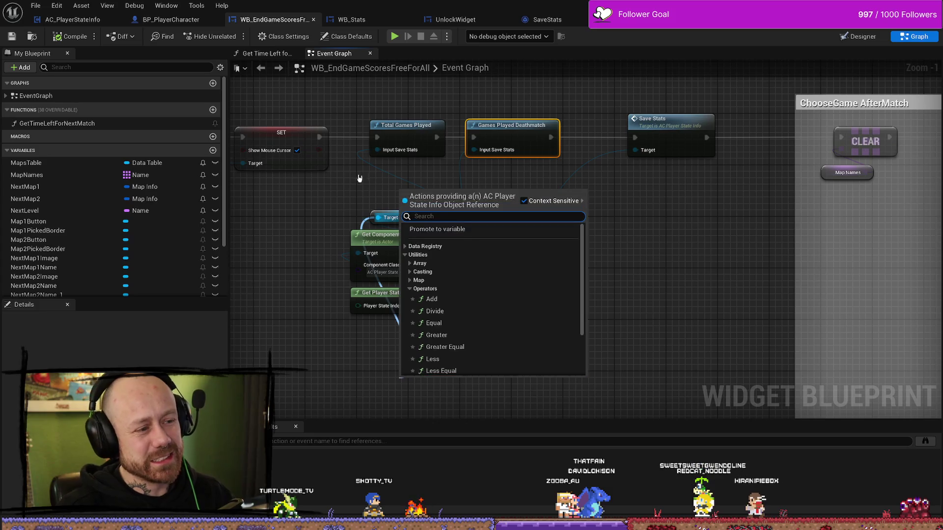
click(359, 178)
drag(501, 317, 378, 199)
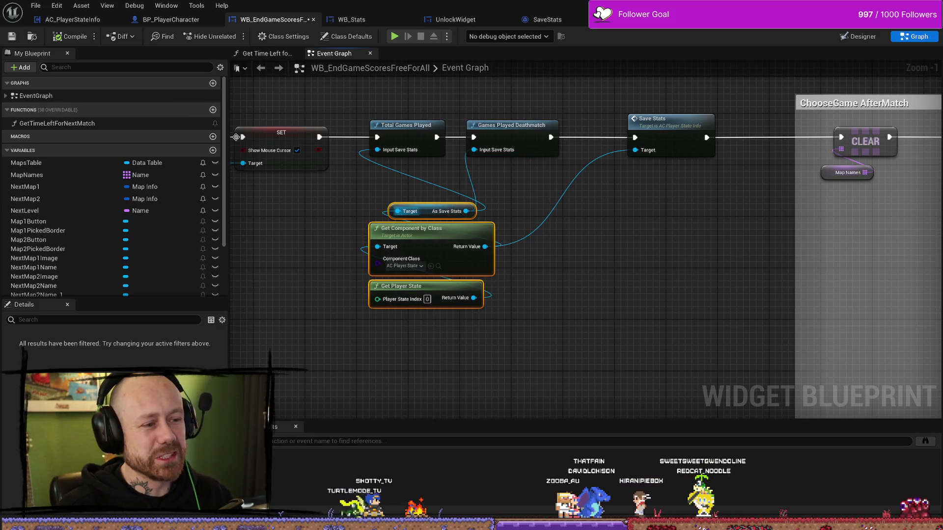
click(10, 38)
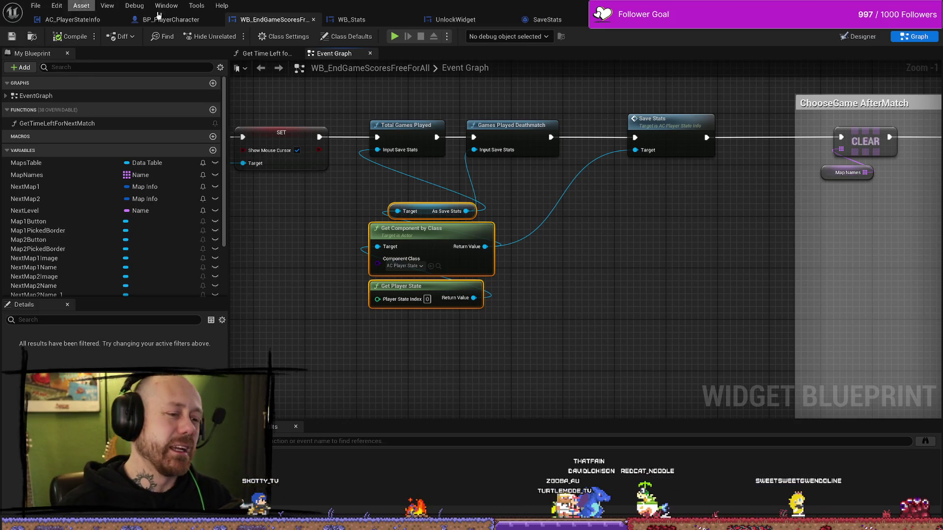
- Nudge the Save Stats node slightly left and switch to the SaveStats blueprint
drag(564, 122, 549, 122)
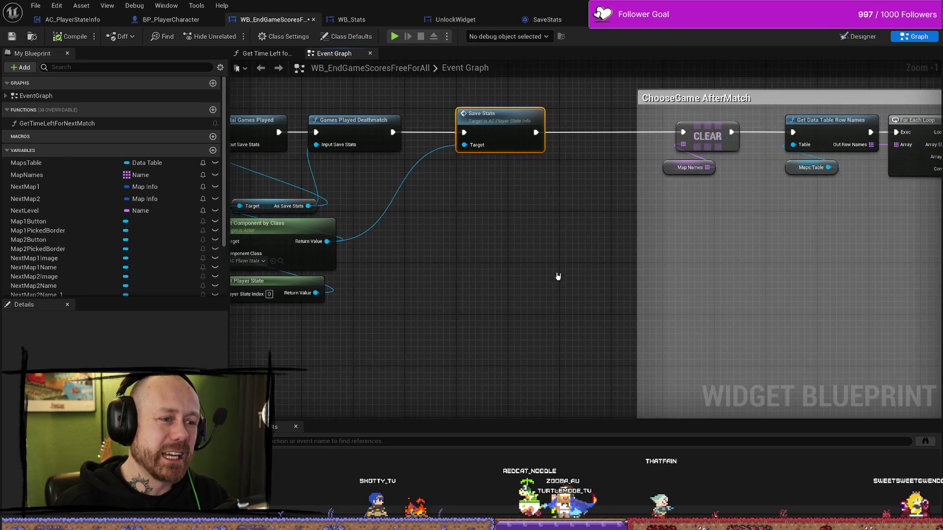
scroll(614, 273, down, 2)
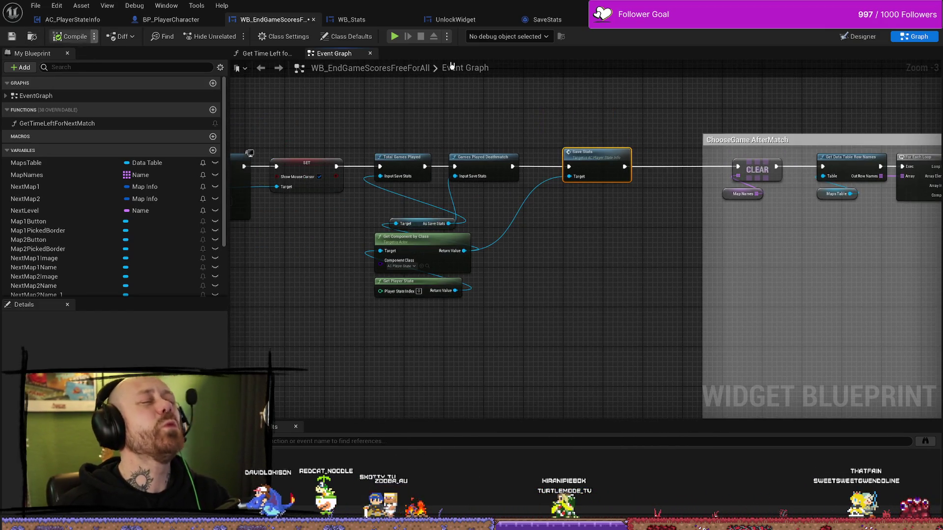
click(547, 20)
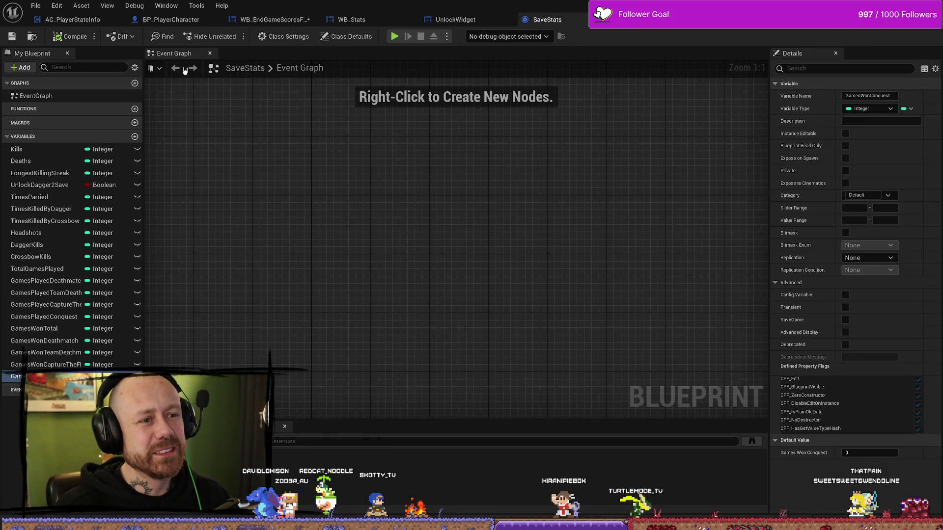
- Open WB_Stats and switch to its Designer view showing the kills, deaths and KD Ratio rows
click(359, 20)
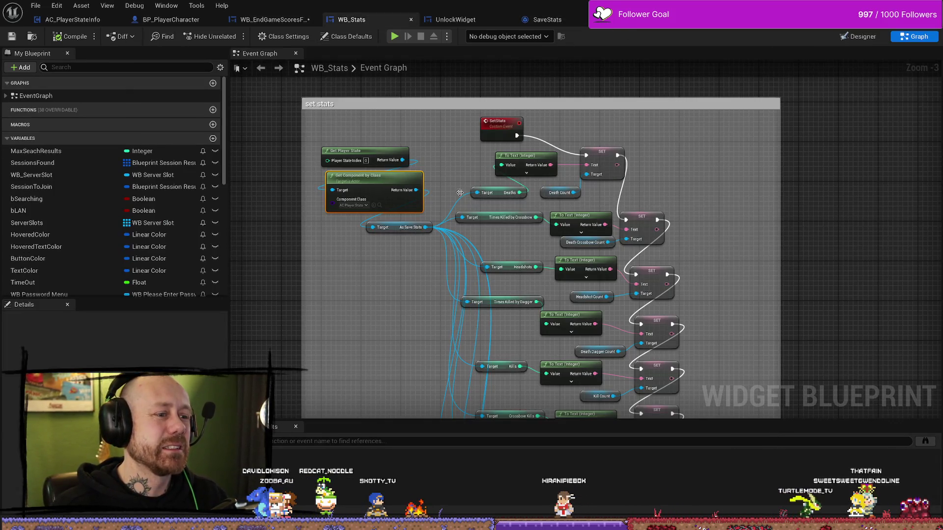
scroll(702, 65, down, 2)
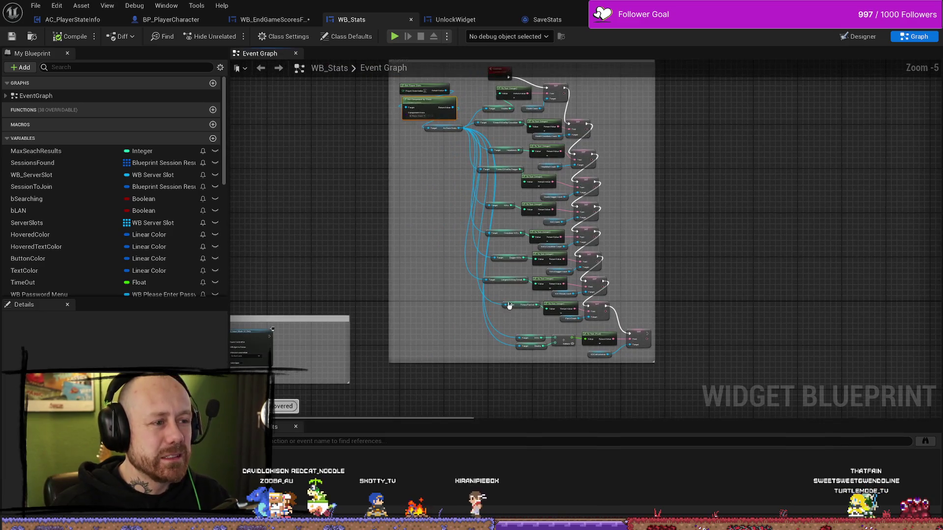
scroll(544, 299, up, 4)
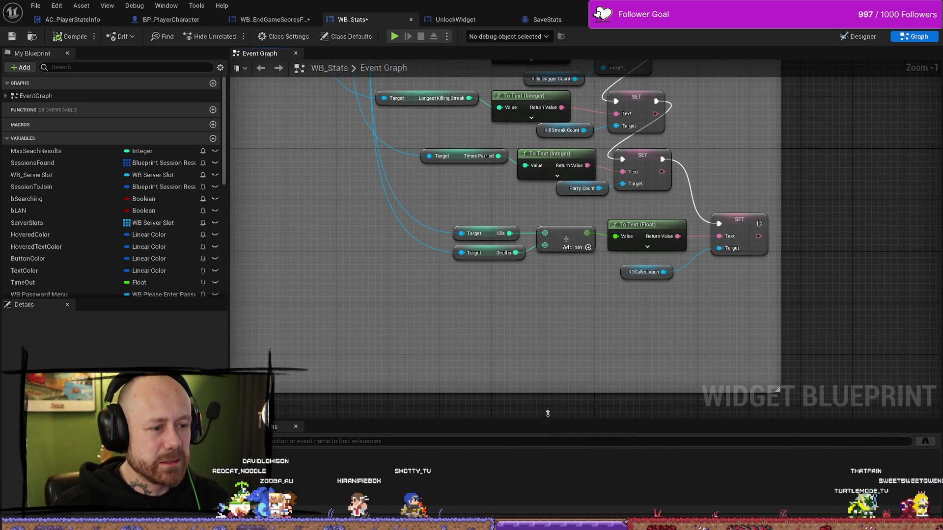
click(857, 37)
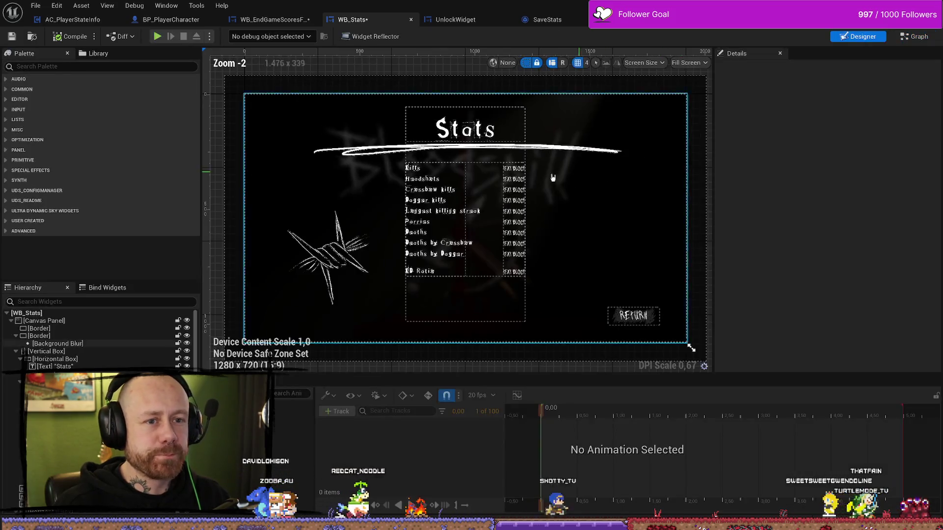
- Duplicate the KD Ratio label and its value text block
scroll(439, 284, up, 5)
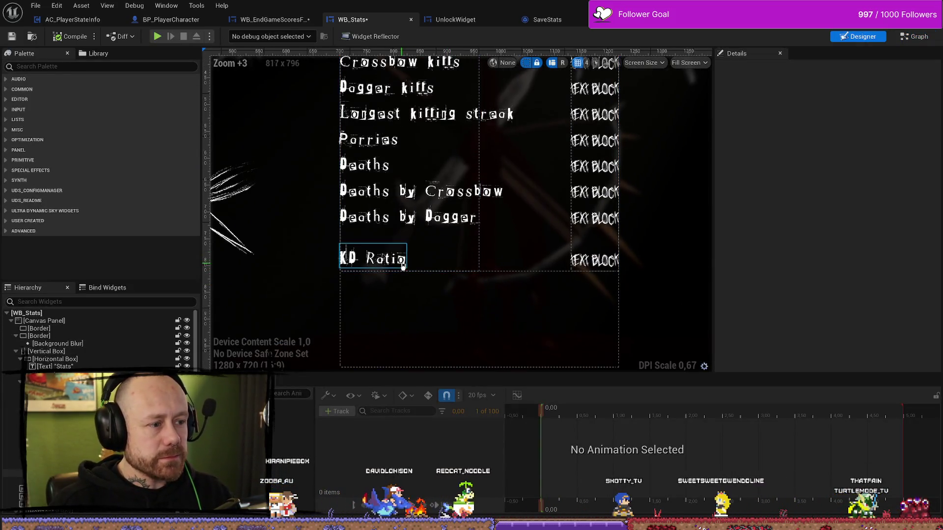
click(388, 259)
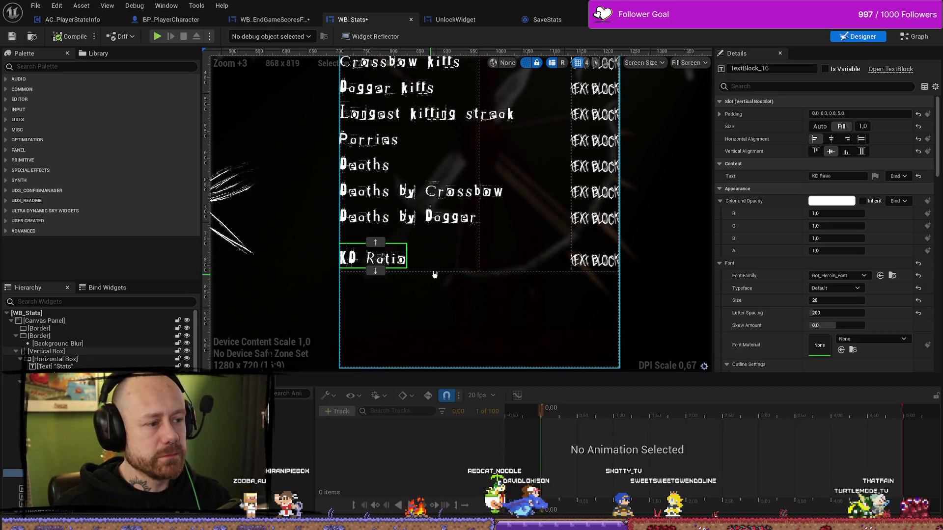
ctrl+click(595, 261)
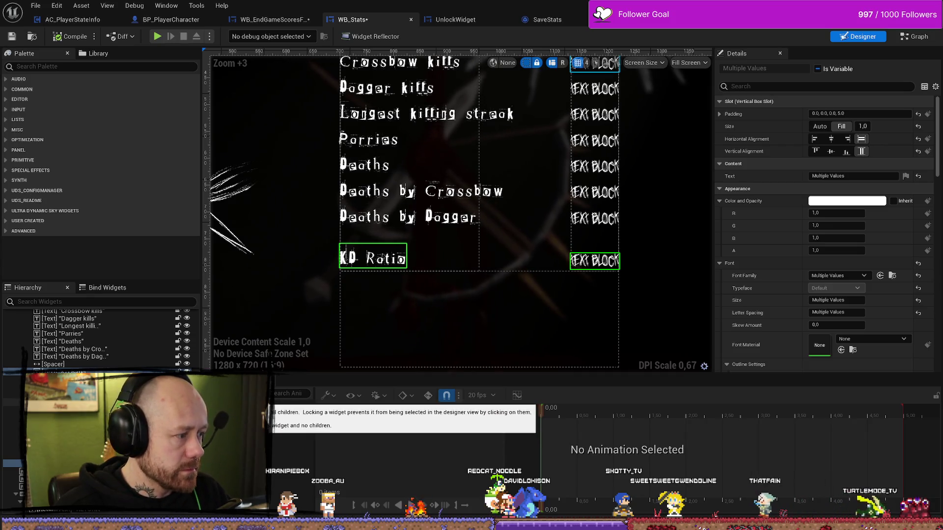
click(74, 366)
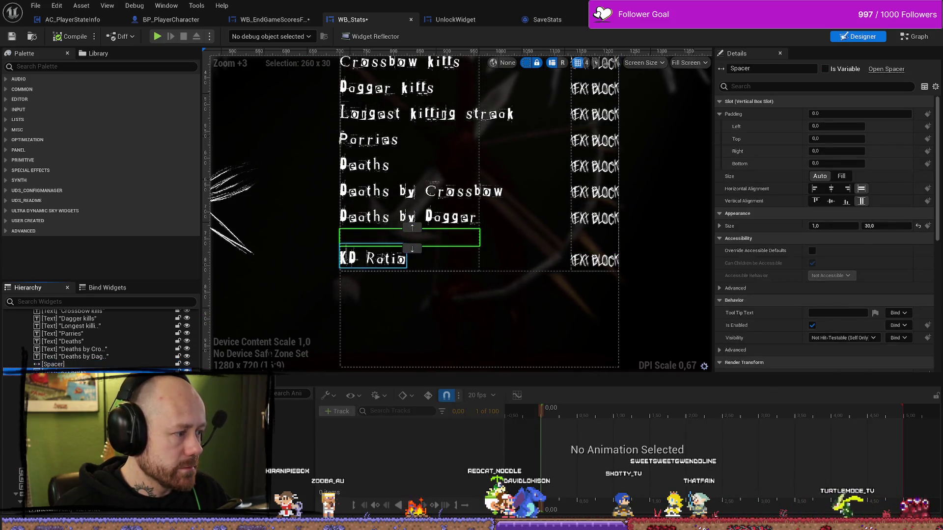
click(59, 372)
key(ctrl+d)
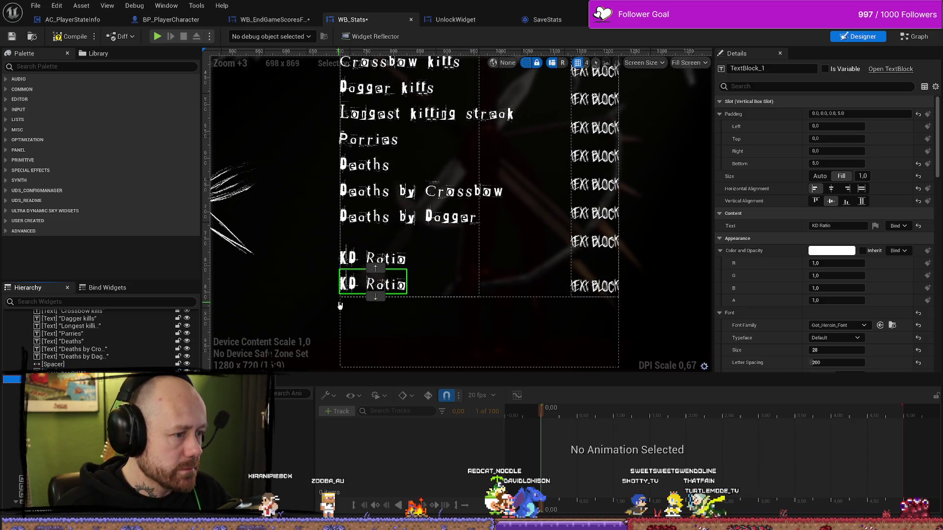
click(595, 286)
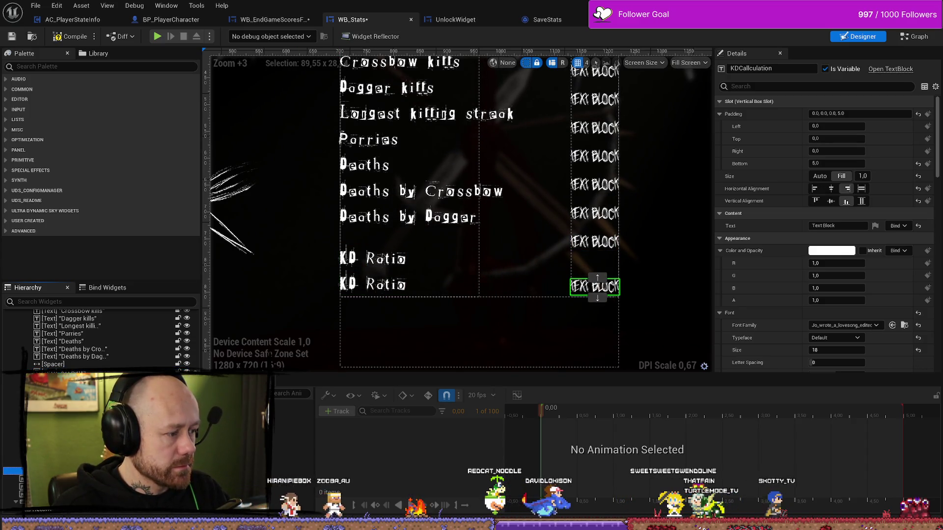
key(ctrl+d)
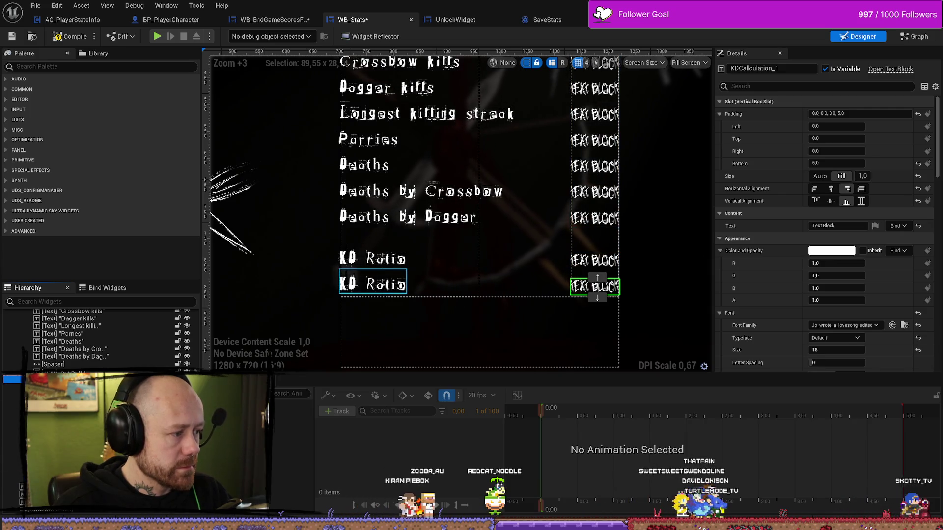
- Change the duplicated label's text to 'Games Played'
click(373, 284)
click(835, 225)
text(Games)
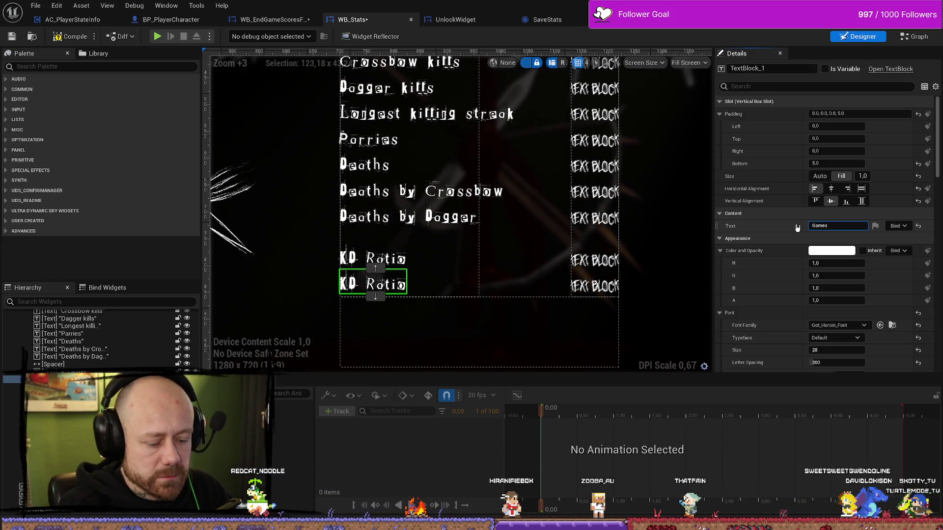
text( Played)
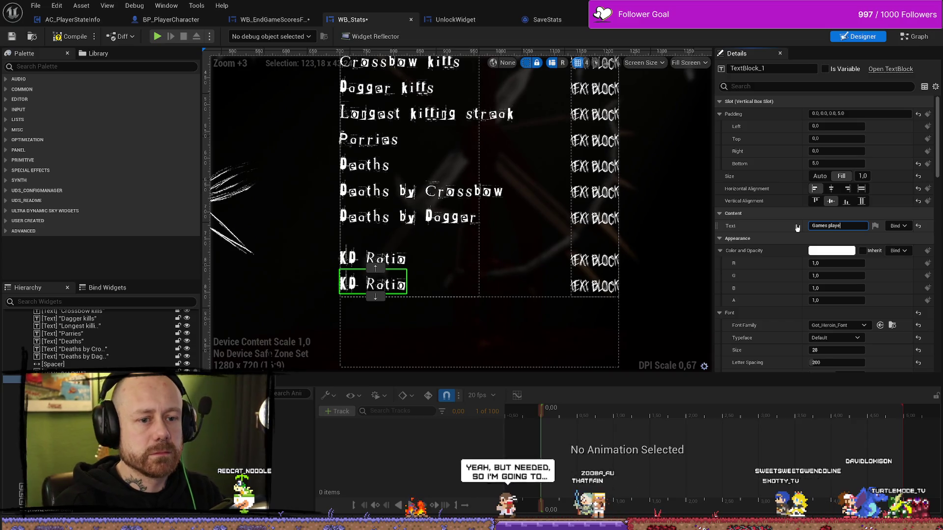
key(Return)
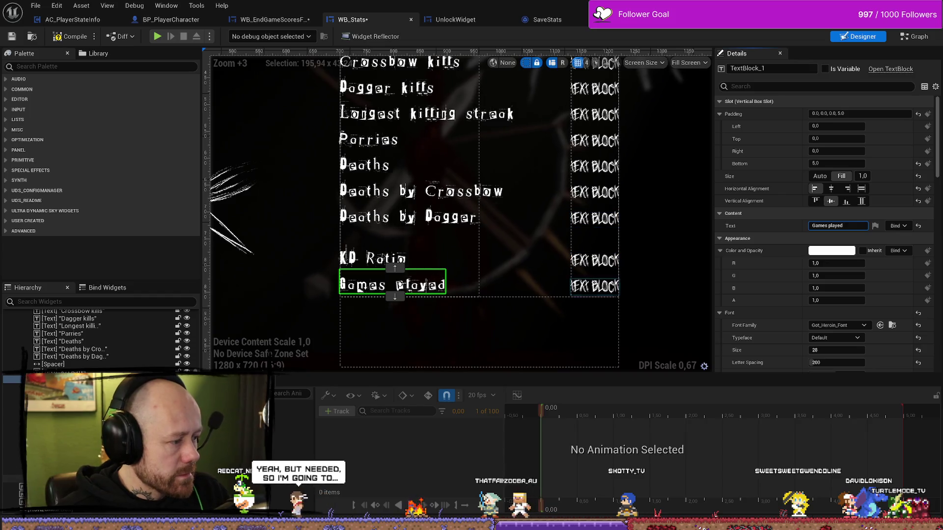
- Rename the new value text block to GamesPlayed
click(595, 287)
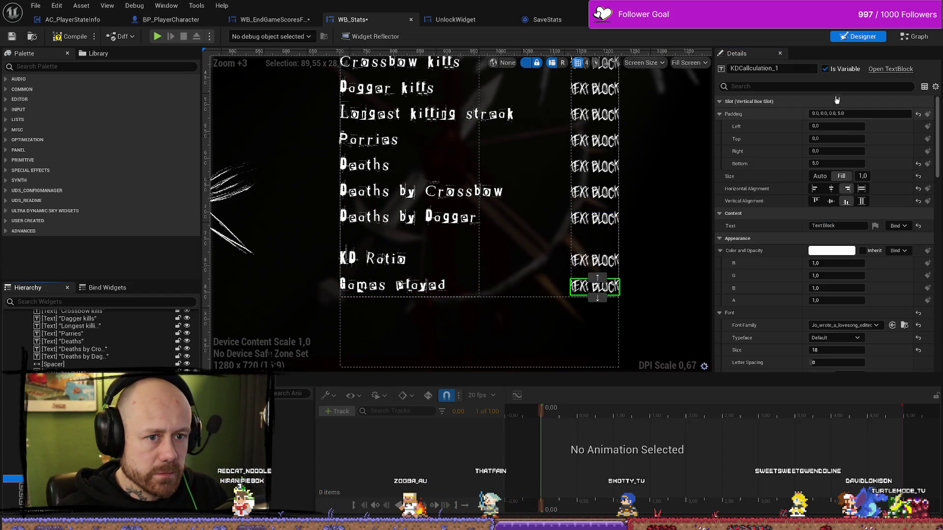
click(792, 69)
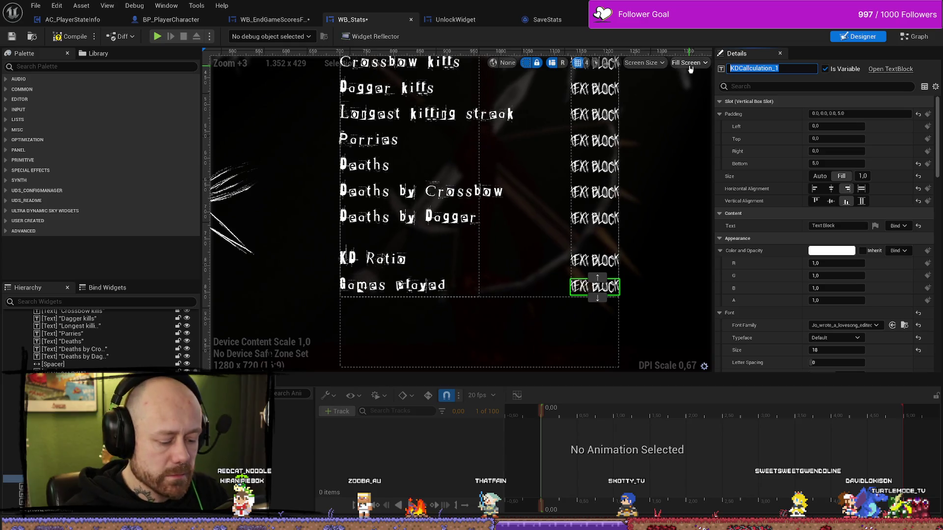
text(GamesPla)
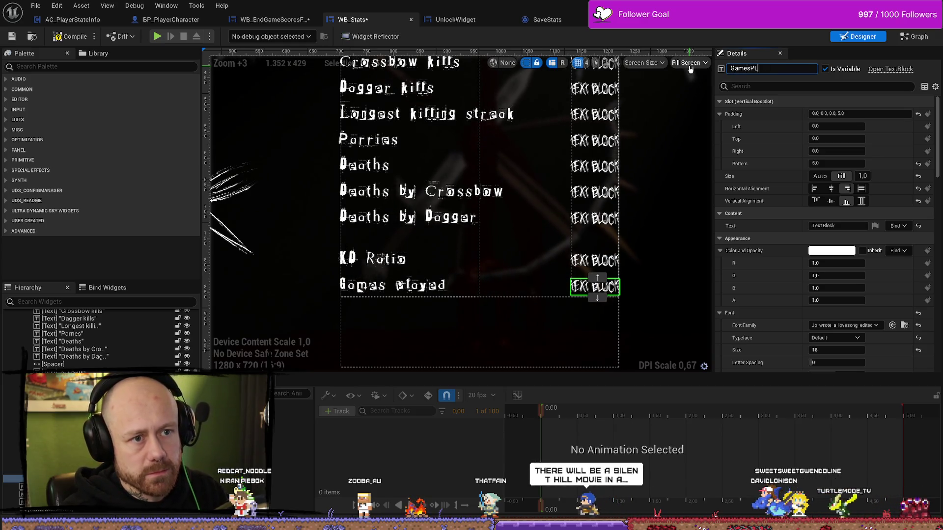
text(yed)
key(Return)
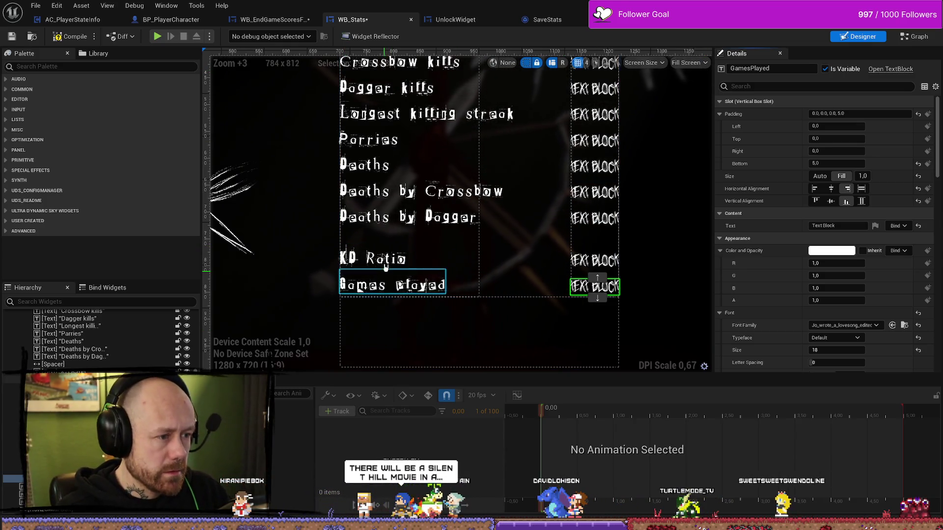
click(397, 238)
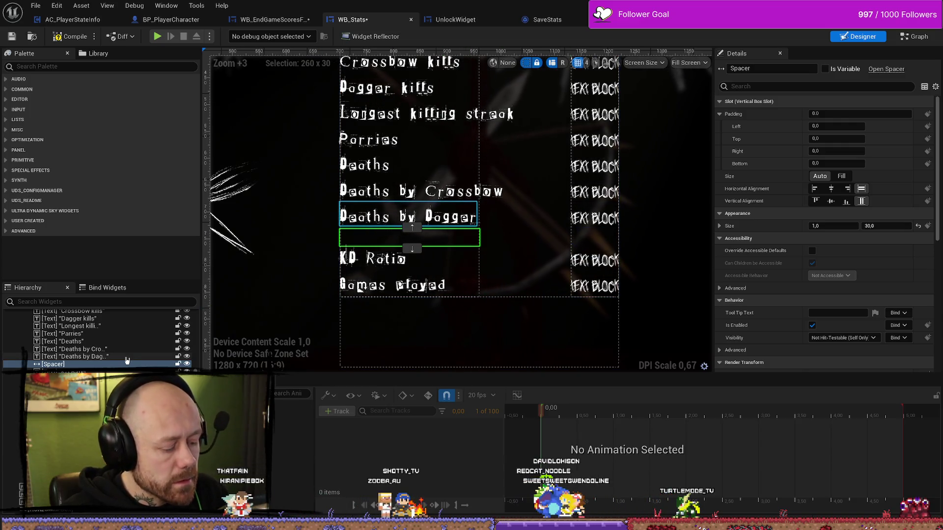
- Duplicate the spacers and place them below KD Ratio in both the label and value columns
key(ctrl+d)
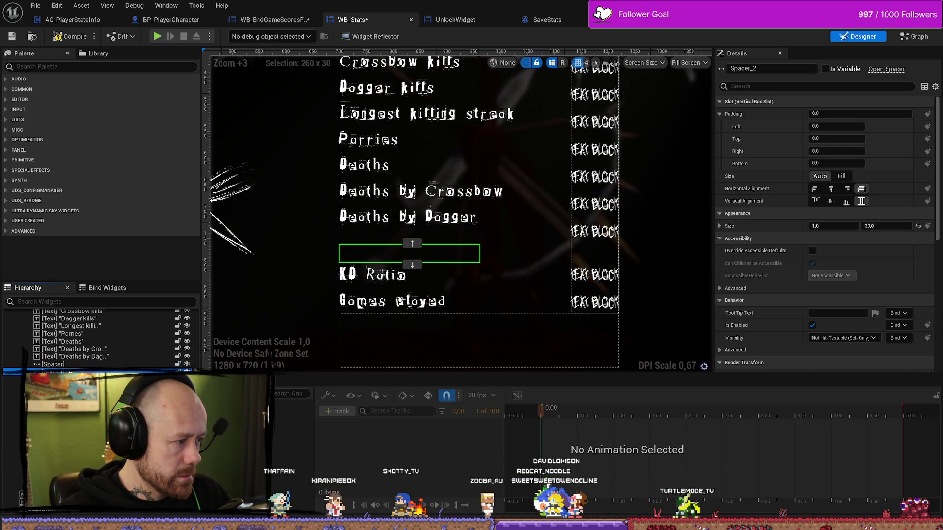
click(412, 265)
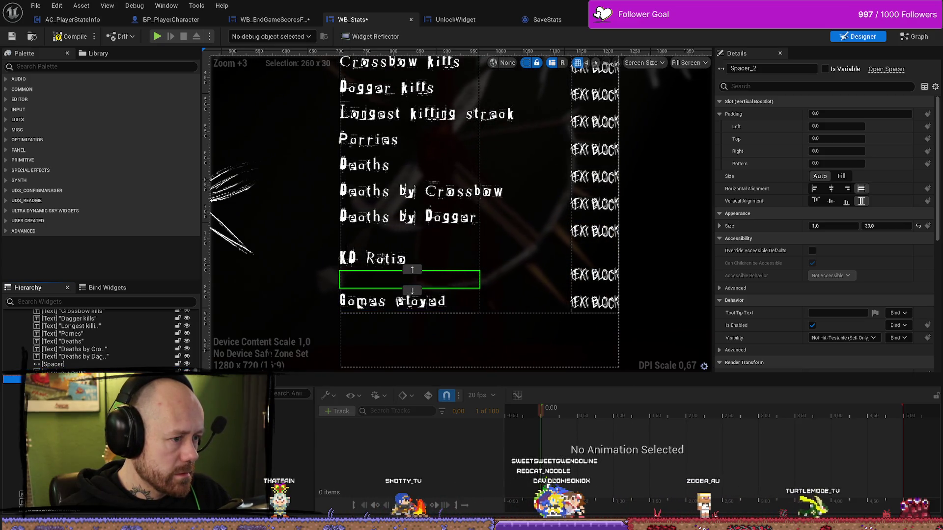
click(595, 251)
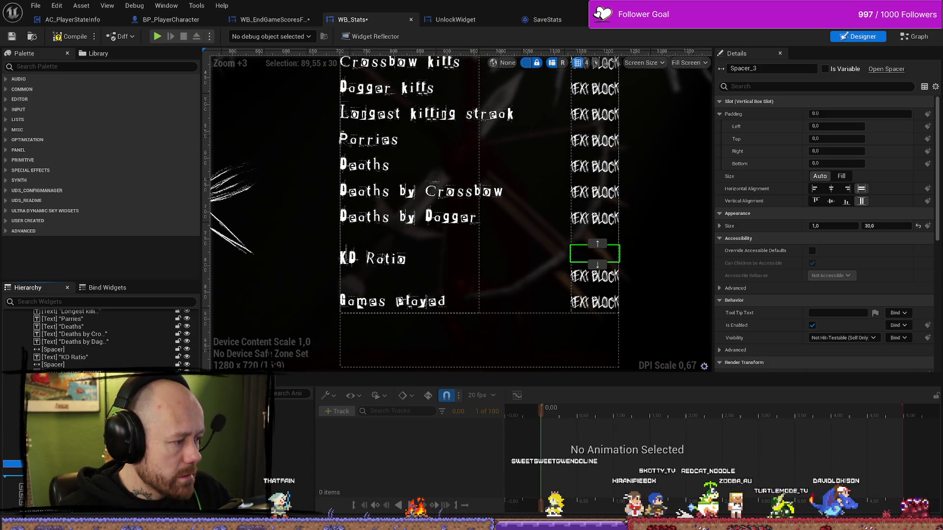
click(597, 265)
- Duplicate the Games played label and change its text to 'Deathmatchs'
click(393, 301)
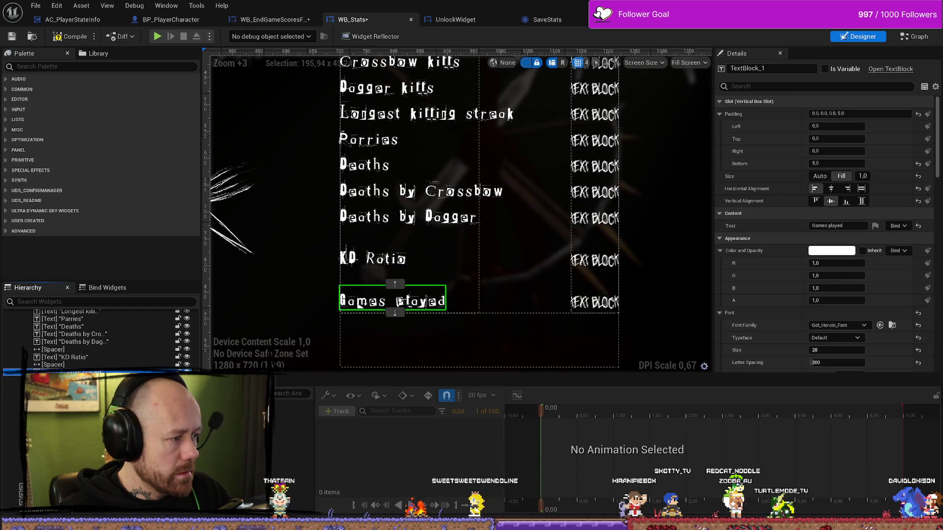
key(ctrl+d)
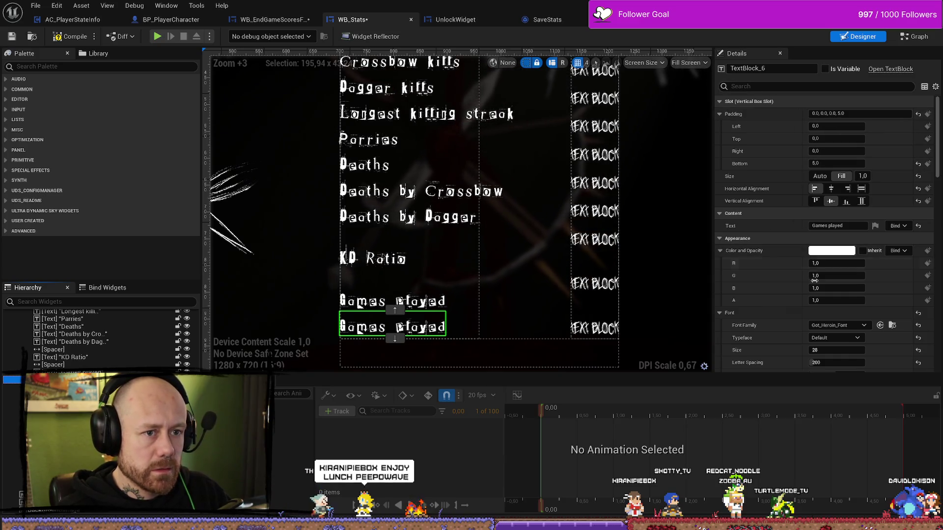
click(851, 229)
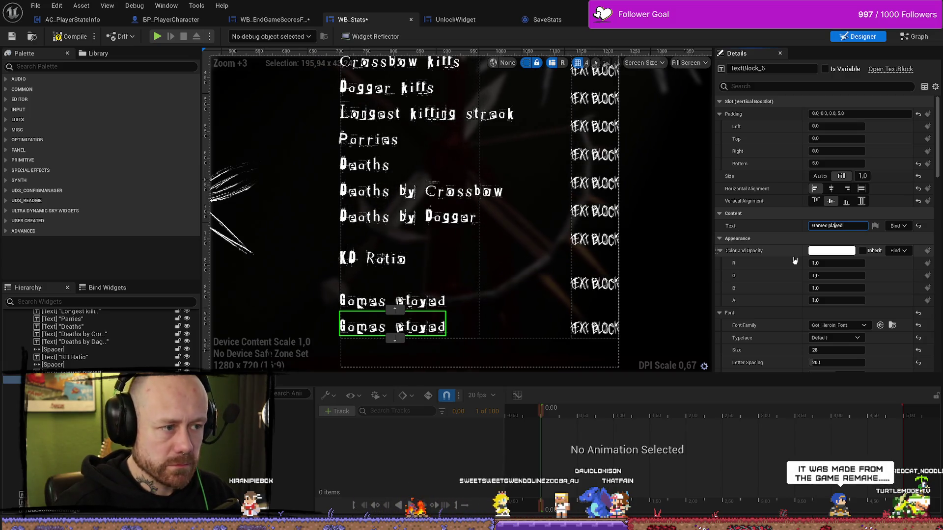
text(of Dea)
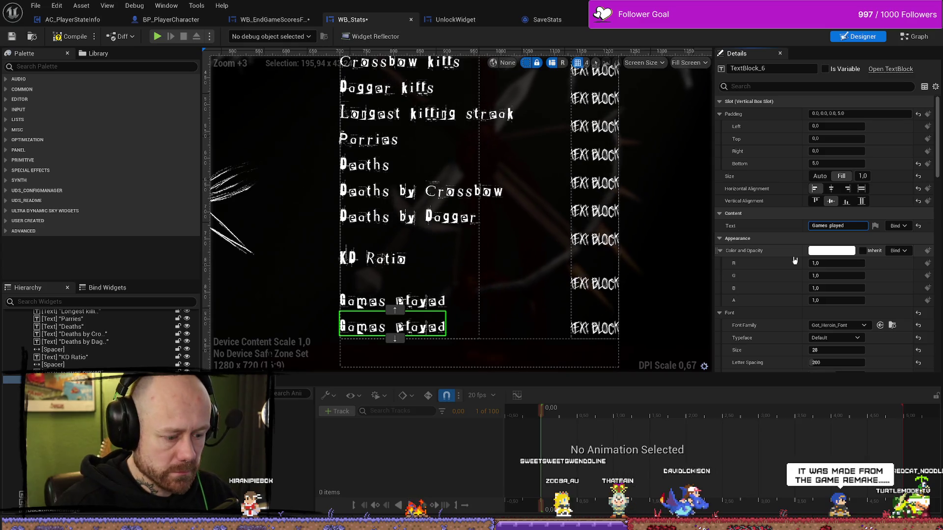
text(thmatch)
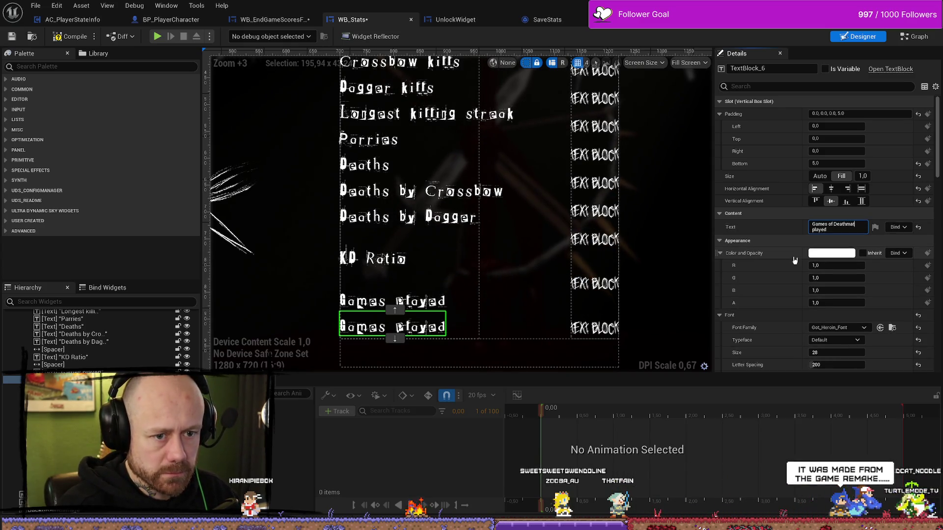
key(Return)
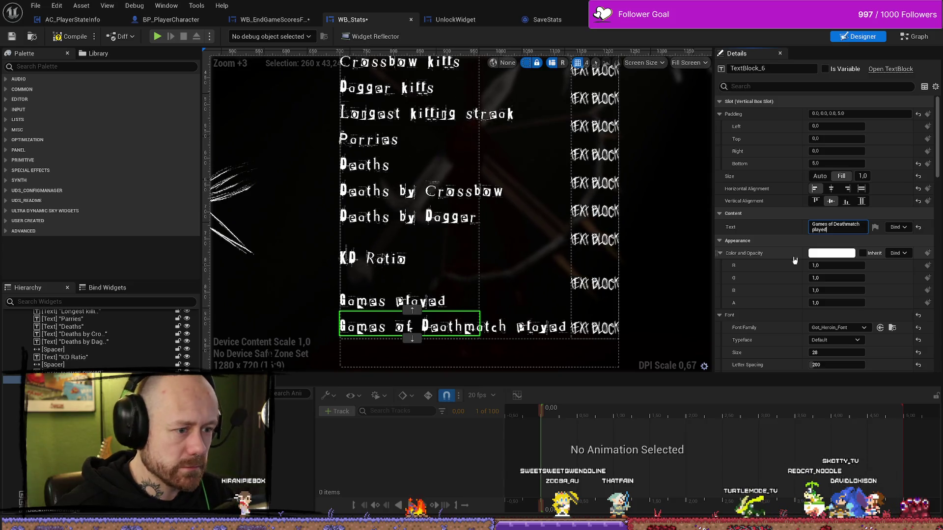
click(829, 225)
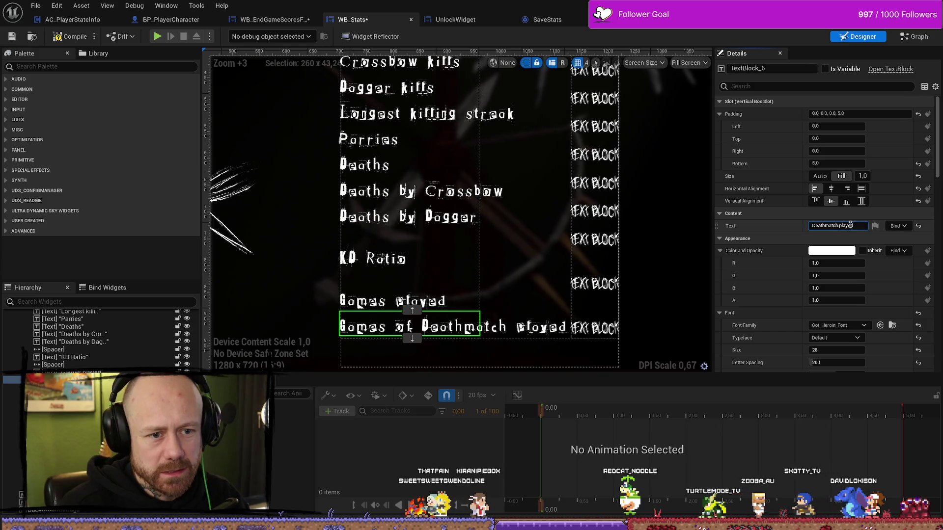
key(BackSpace)
key(BackSpace)
key(BackSpace)
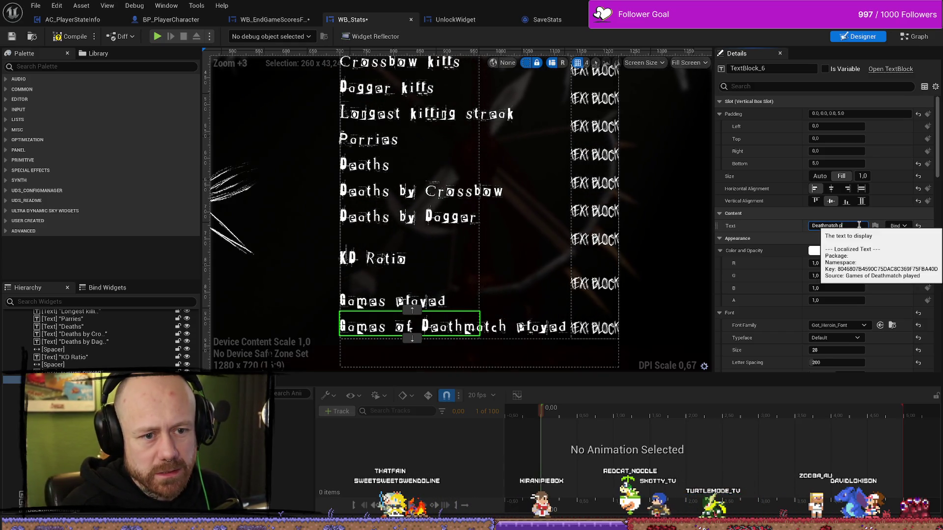
key(Return)
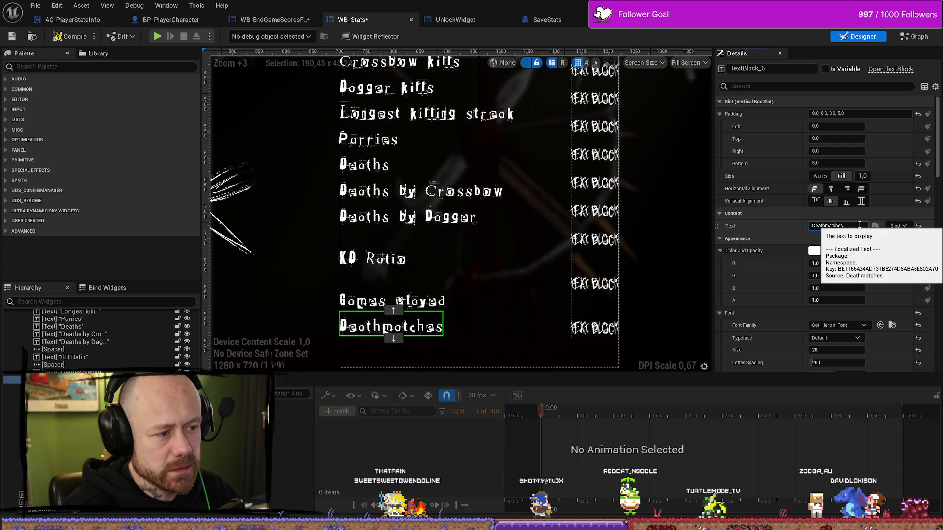
key(BackSpace)
key(BackSpace)
text(s)
key(Return)
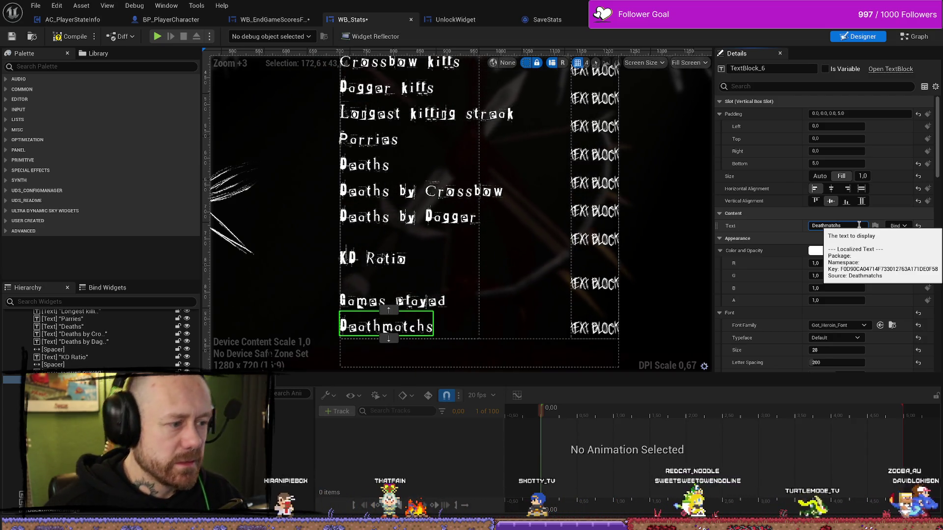
click(594, 328)
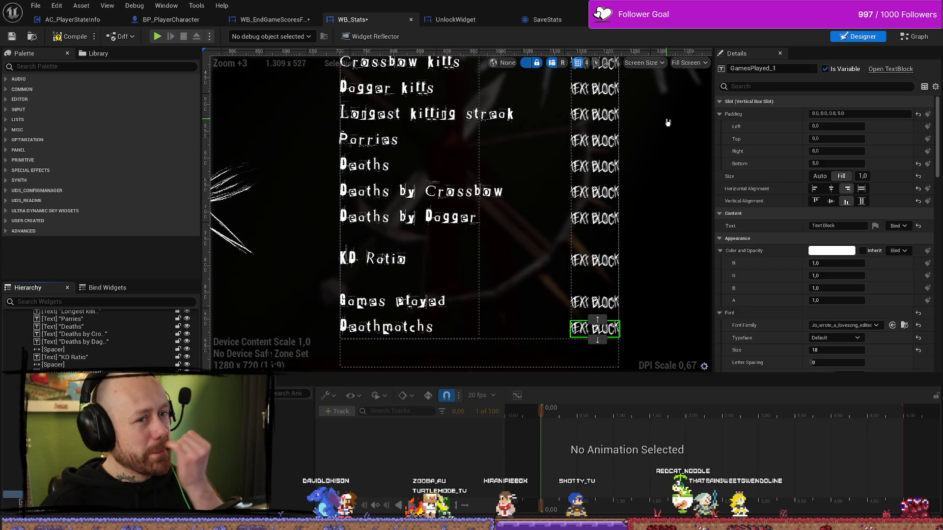
- In WB_Stats' graph, rename the GamesPlayed_1 variable to DeathmatchesPlayed
key(shift+F4)
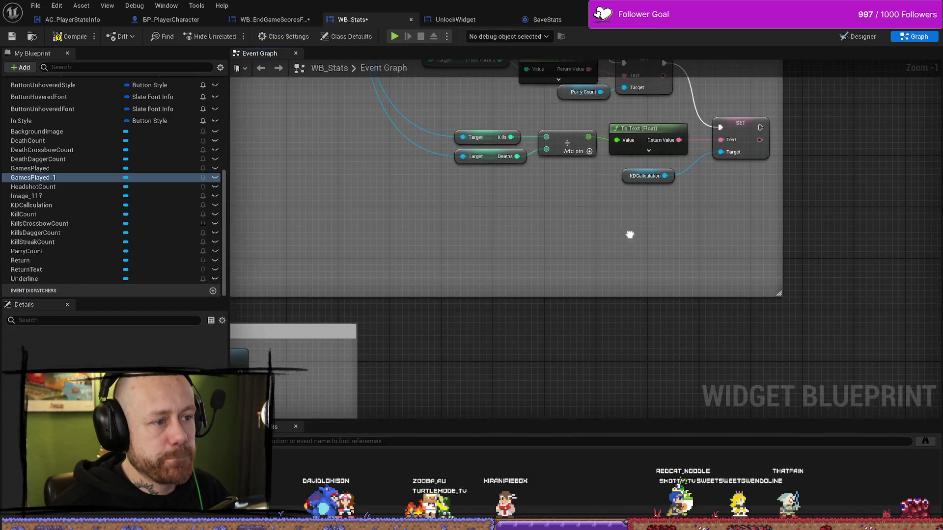
scroll(572, 240, up, 1)
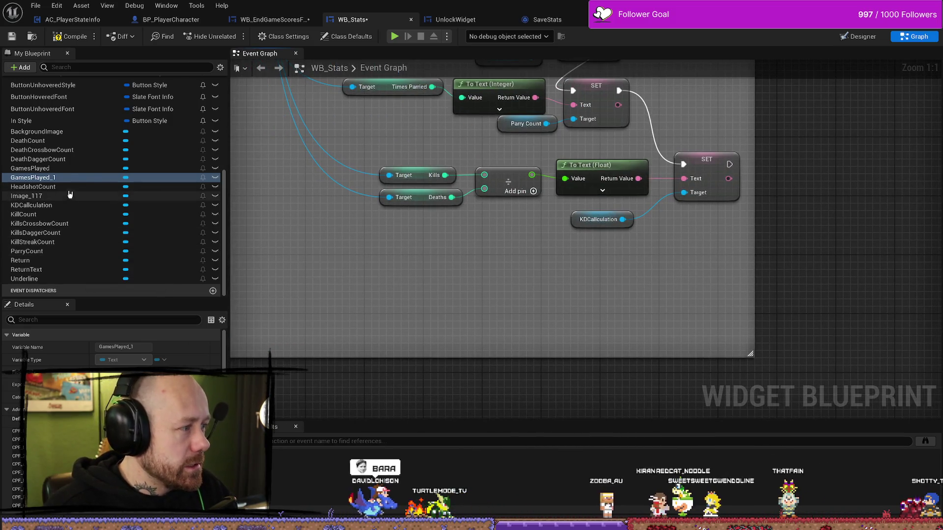
click(53, 179)
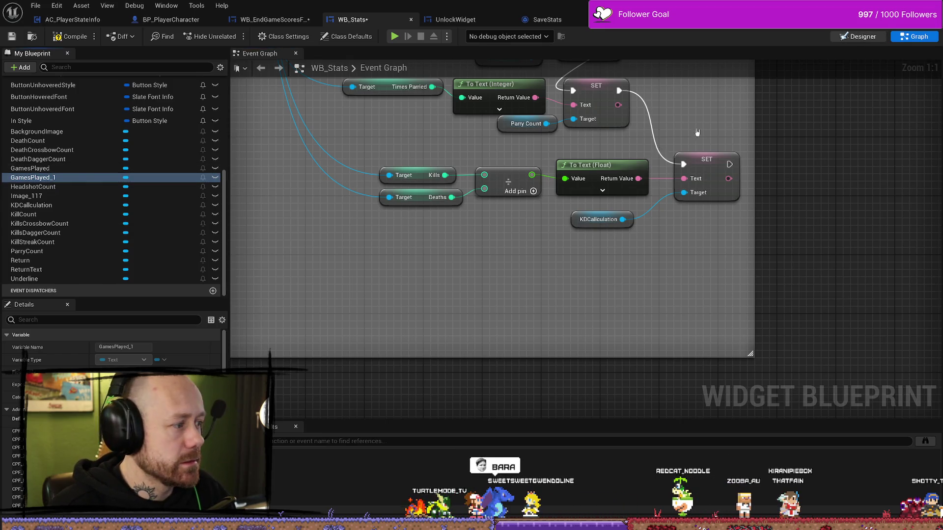
click(864, 37)
click(789, 69)
text(Death)
- Compile WB_Stats and bring up WB_EndGameScoresFreeForAll's ChooseGame AfterMatch section
click(914, 36)
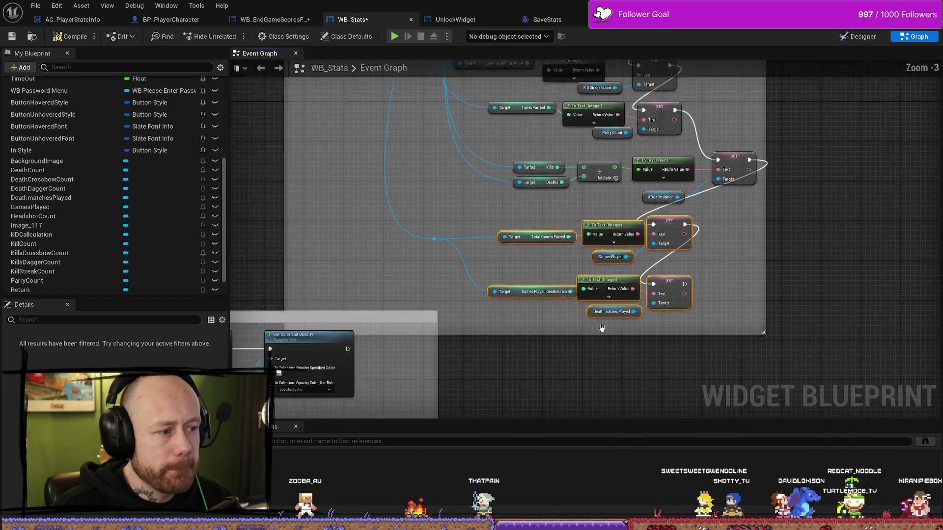
scroll(629, 211, down, 4)
drag(669, 202, 664, 204)
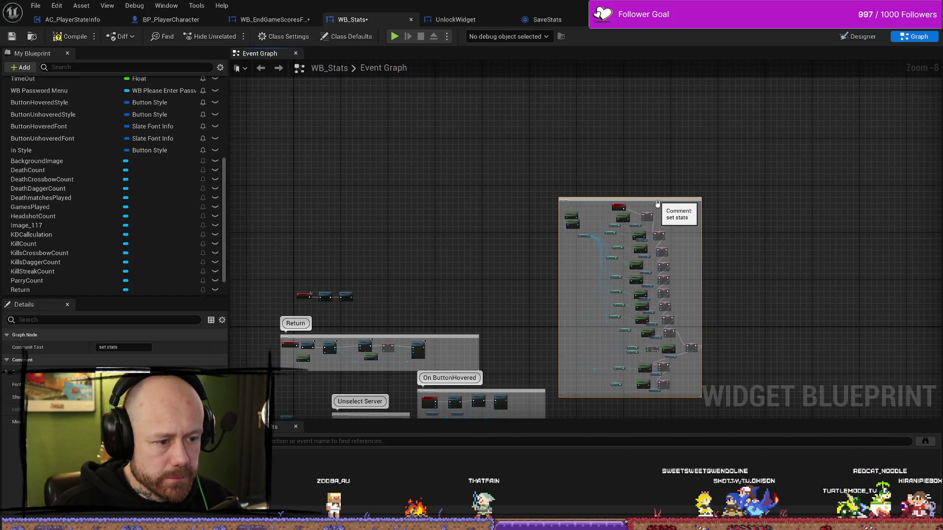
drag(514, 175, 516, 145)
click(71, 37)
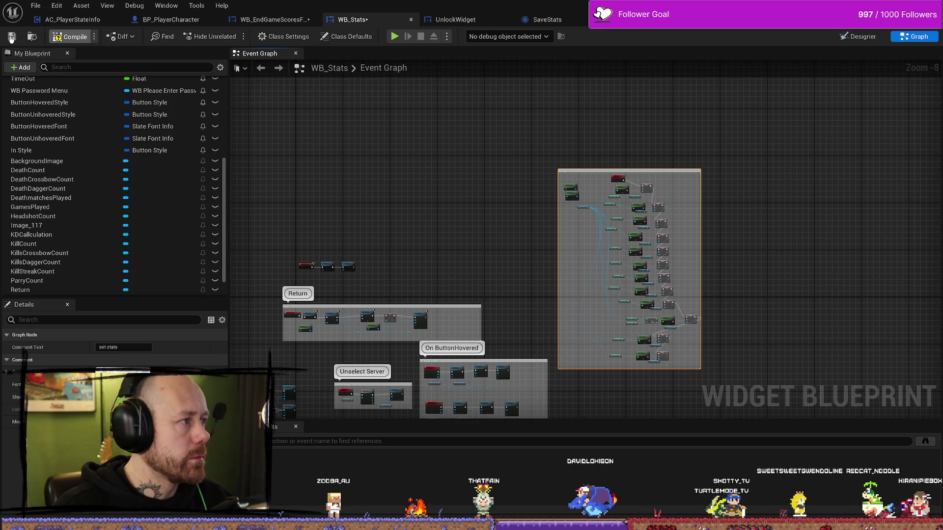
click(281, 23)
drag(629, 118, 522, 127)
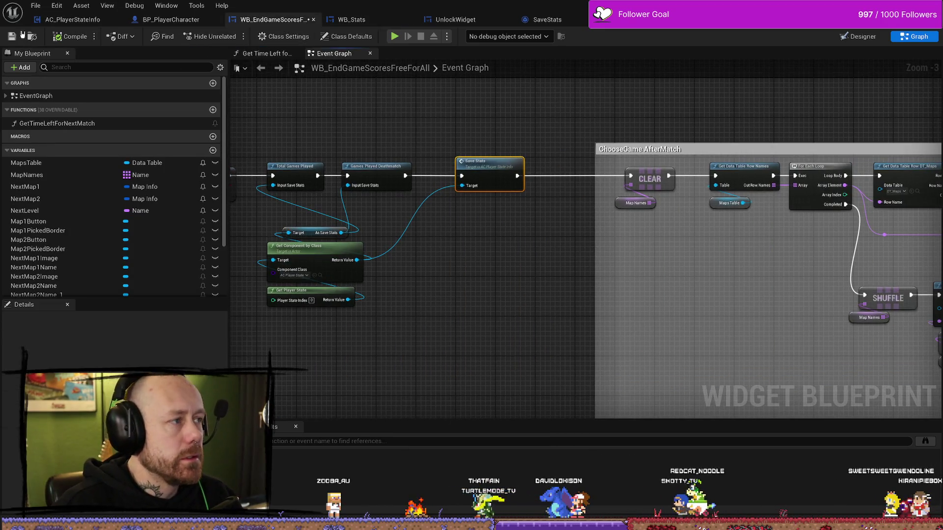
- Inspect the player state's Save Stats and Set Kills functions, locating the StartSaveTimer event
double_click(489, 168)
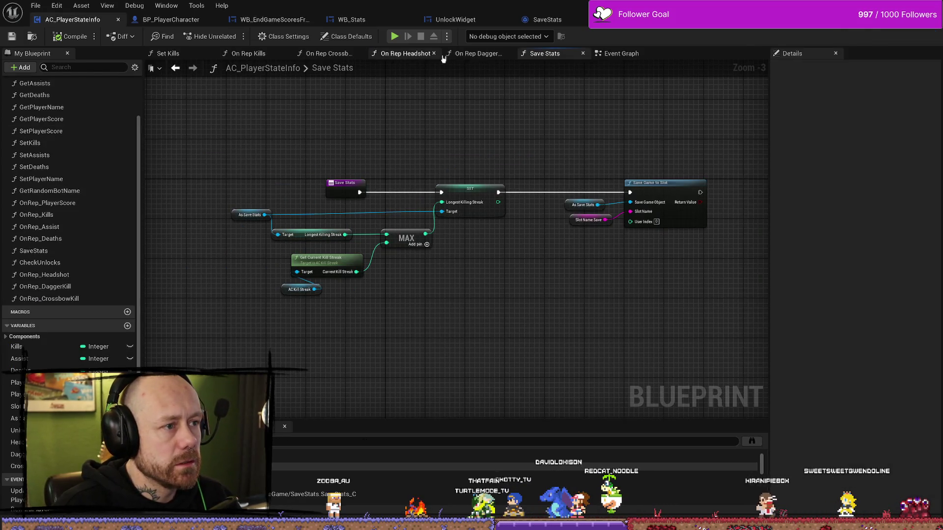
click(168, 53)
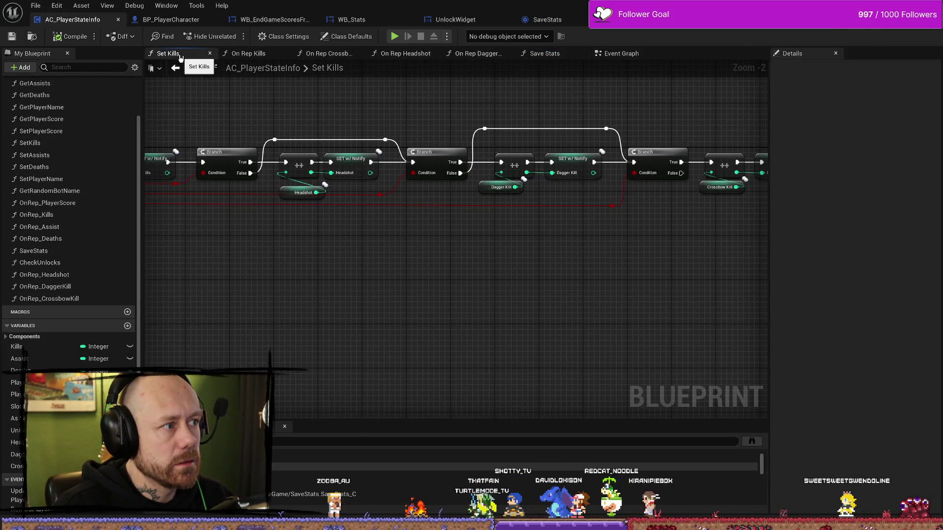
click(618, 54)
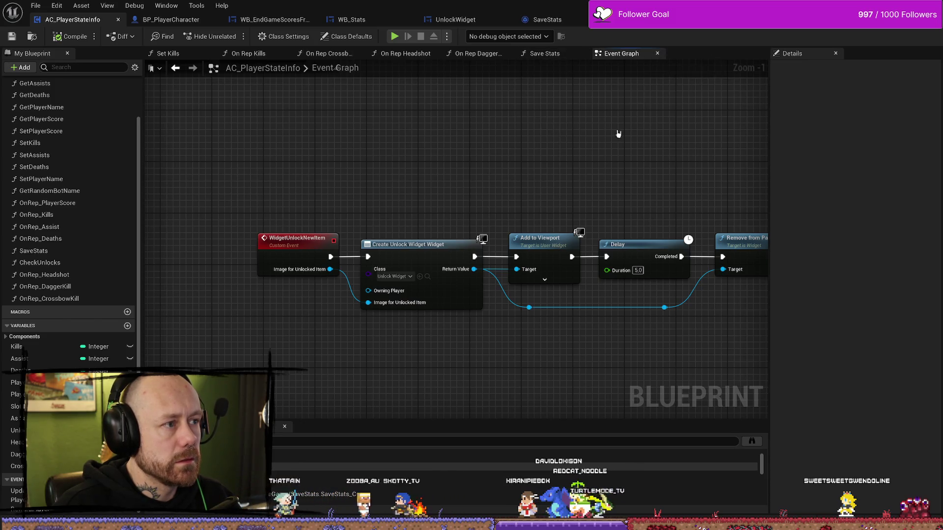
scroll(526, 174, down, 5)
mouse_move(525, 173)
mouse_down()
mouse_move(570, 221)
mouse_move(587, 223)
mouse_up()
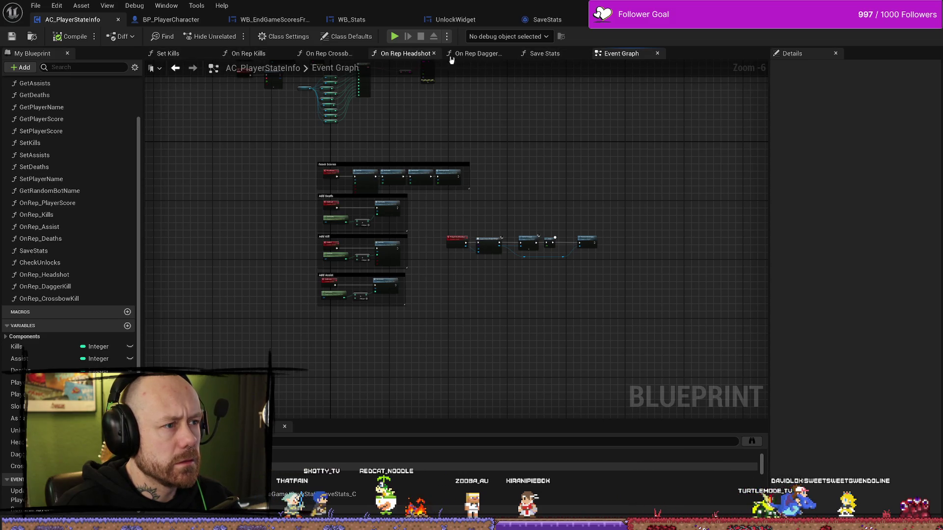
scroll(516, 177, up, 3)
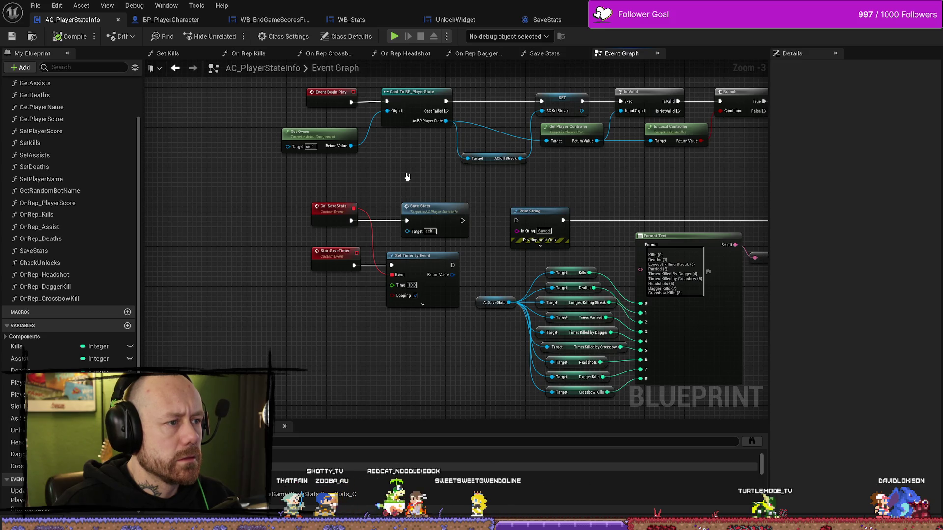
drag(407, 177, 364, 203)
scroll(629, 205, down, 1)
drag(629, 205, 207, 208)
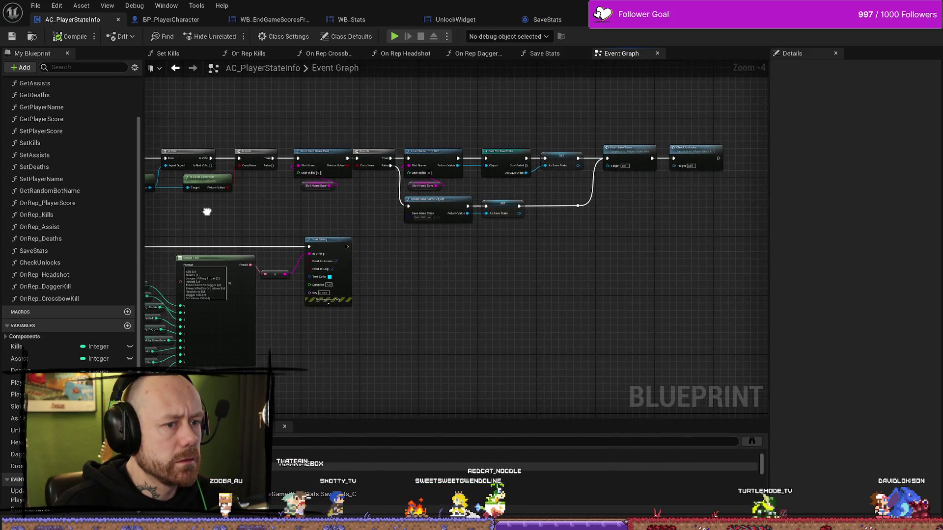
scroll(664, 190, up, 3)
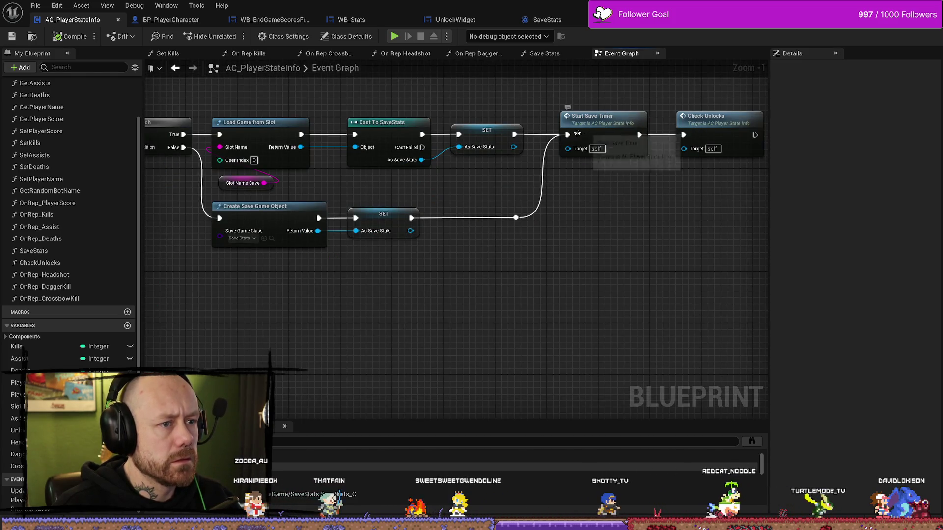
scroll(474, 278, down, 2)
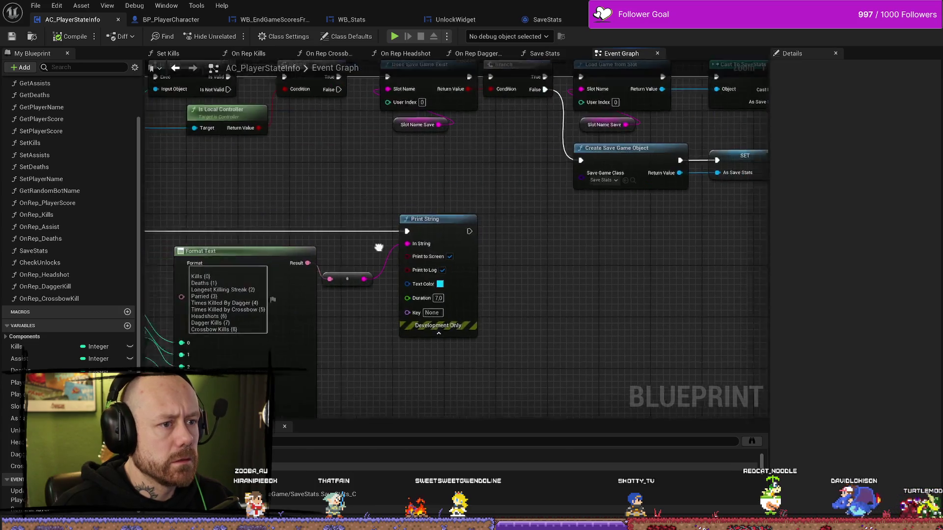
scroll(378, 246, up, 2)
drag(301, 222, 484, 196)
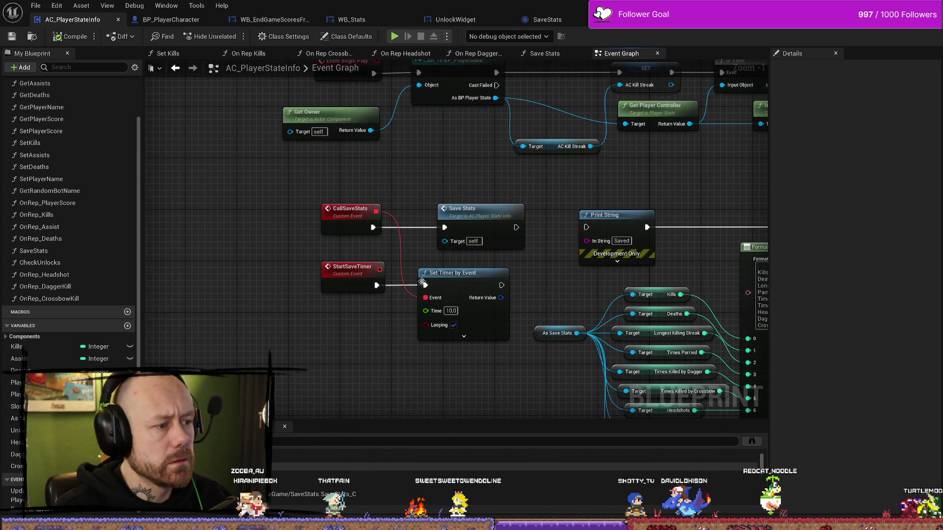
- Disconnect StartSaveTimer from Set Timer by Event, wire Save Stats into Print String, save and compile
alt+click(380, 290)
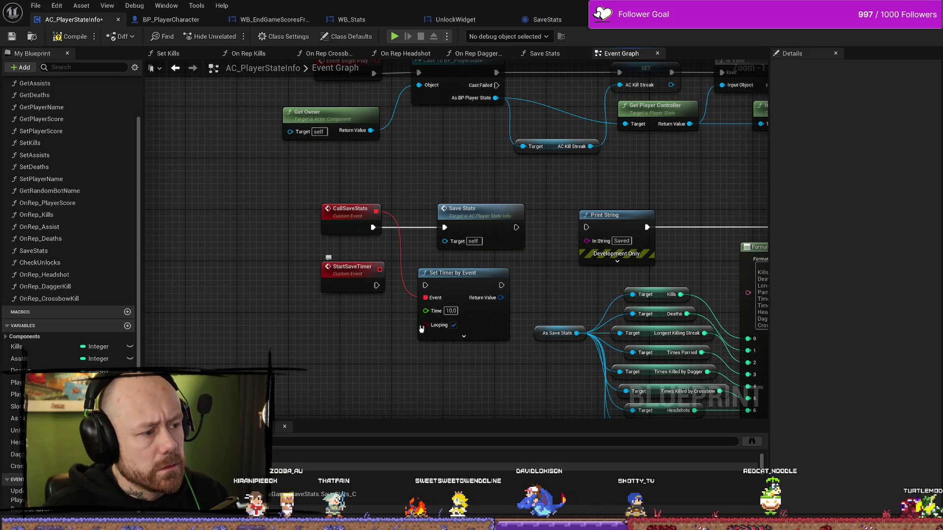
key(ctrl+s)
drag(541, 186, 415, 189)
drag(391, 229, 461, 229)
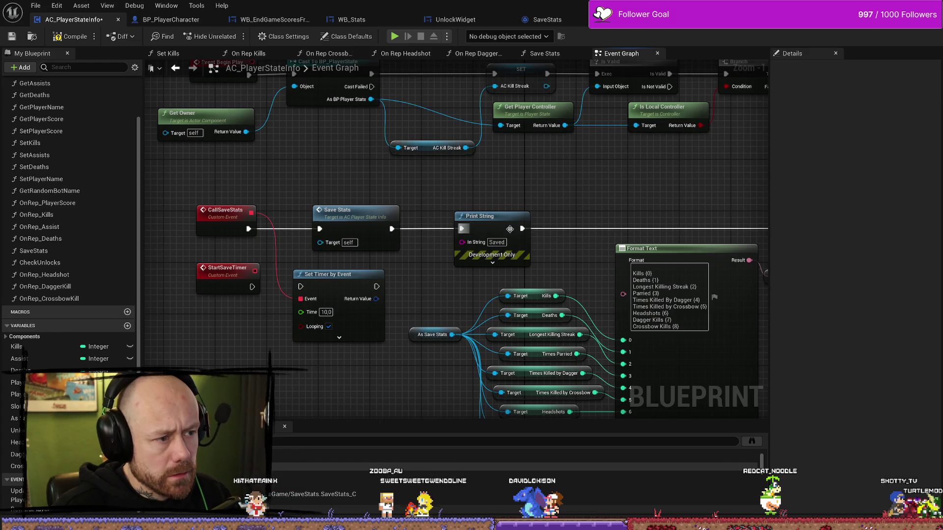
click(71, 36)
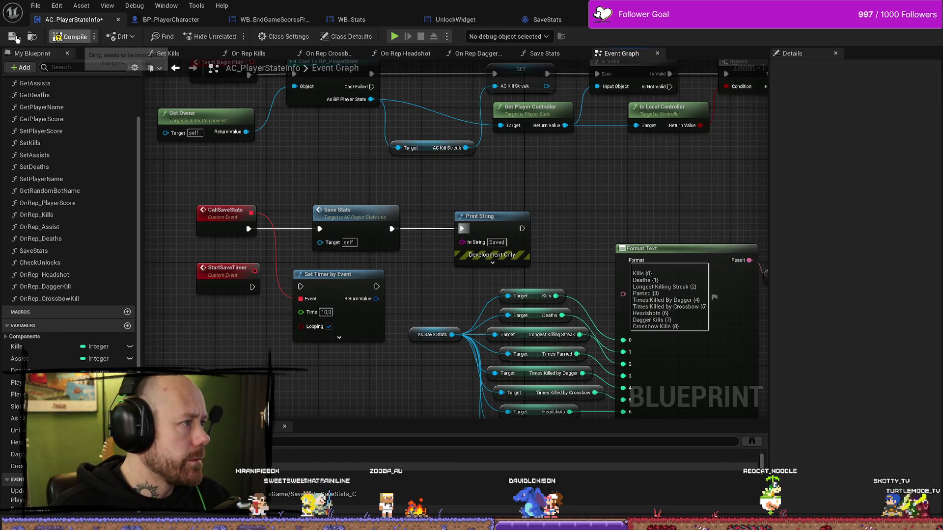
key(alt+Tab)
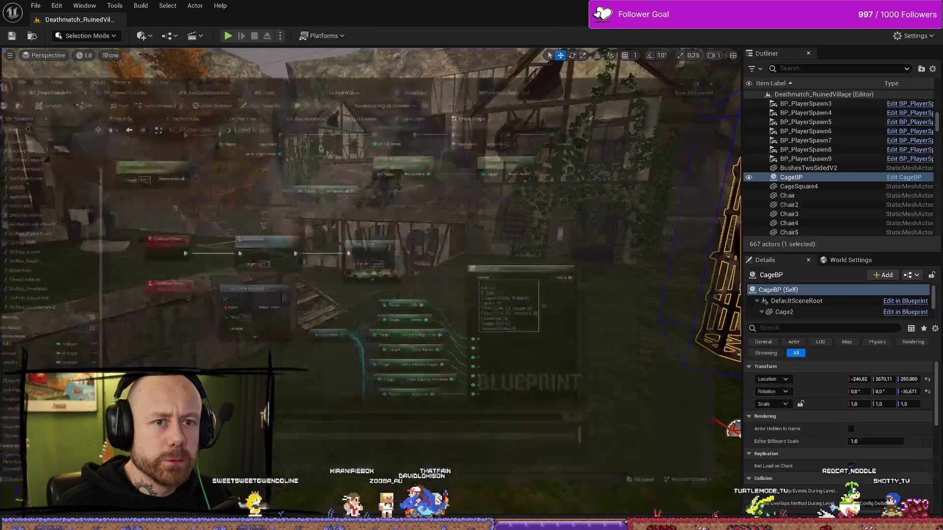
- Start Play in Editor and quit the running match from the pause menu
click(227, 36)
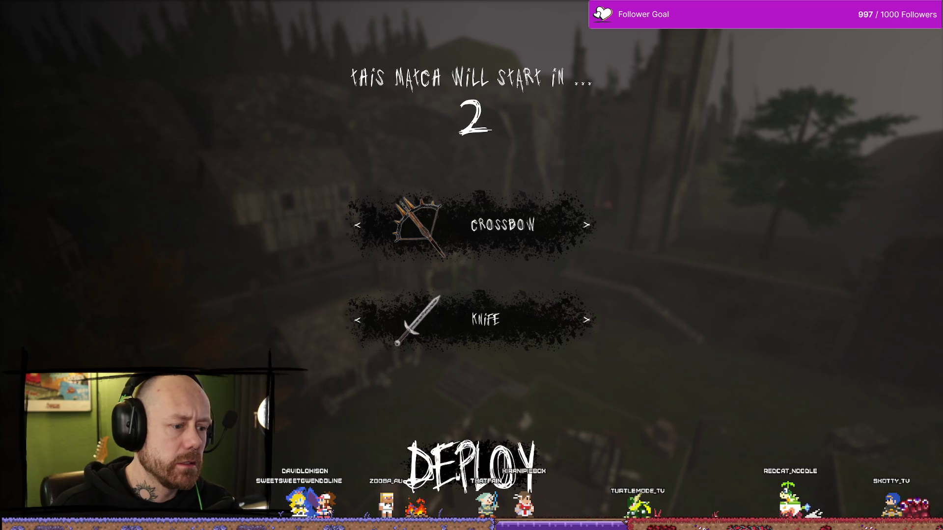
key(Escape)
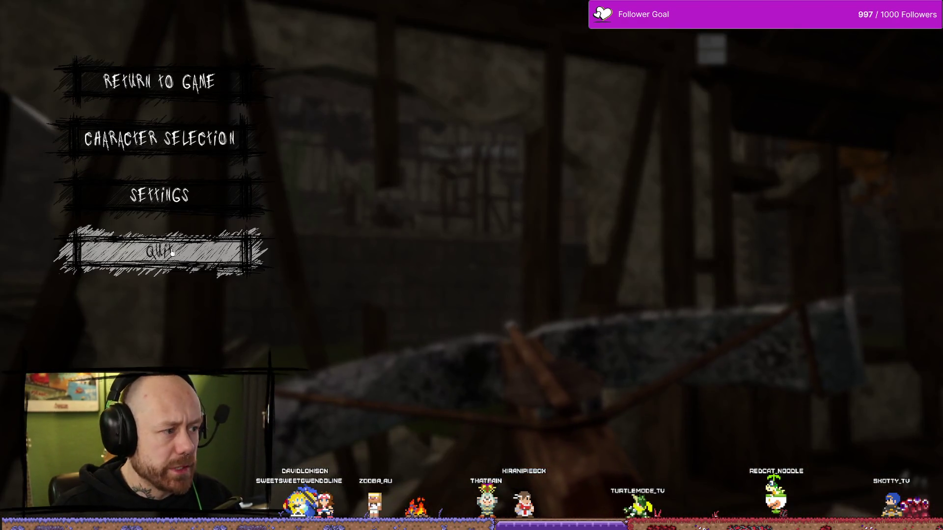
click(190, 264)
click(393, 319)
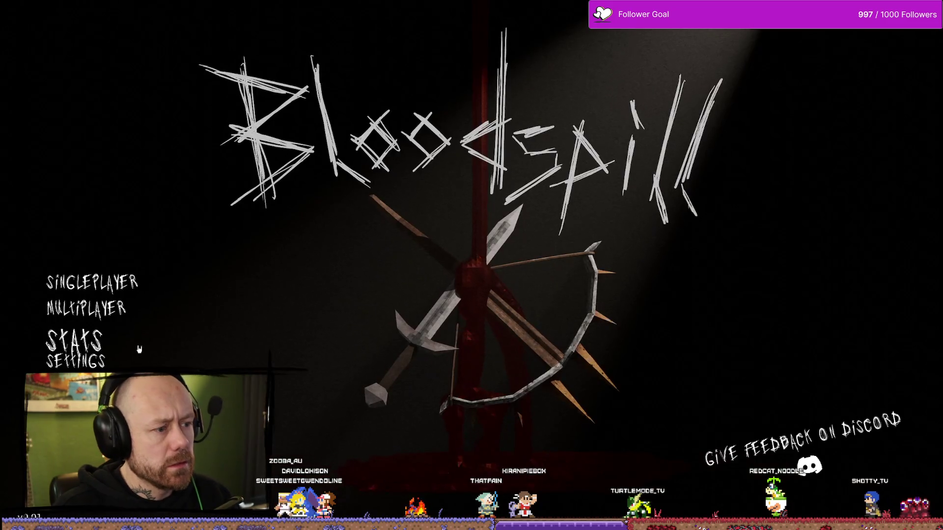
- Start a singleplayer One V One match with points to win lowered to 4
click(84, 290)
click(735, 330)
click(735, 330)
click(734, 330)
click(735, 330)
click(734, 330)
click(735, 330)
click(735, 330)
click(735, 330)
click(734, 330)
click(734, 330)
click(735, 330)
click(735, 330)
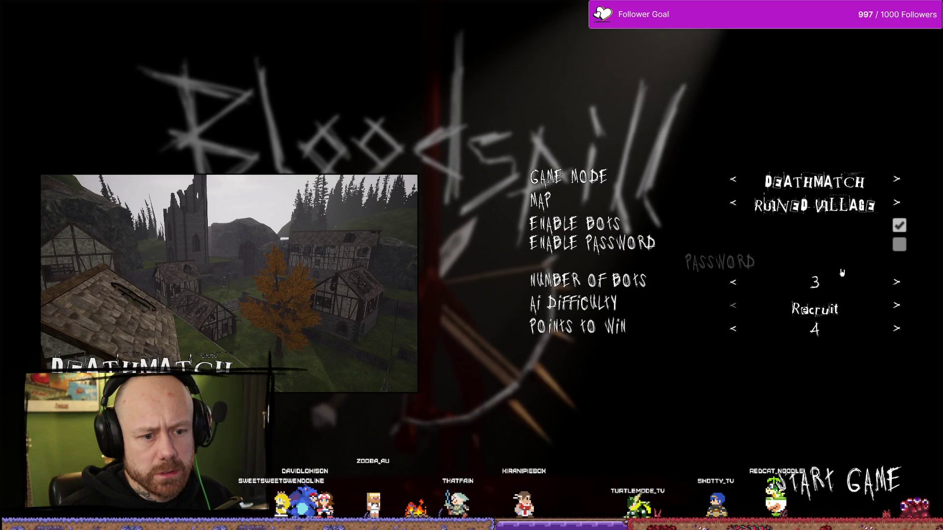
click(734, 205)
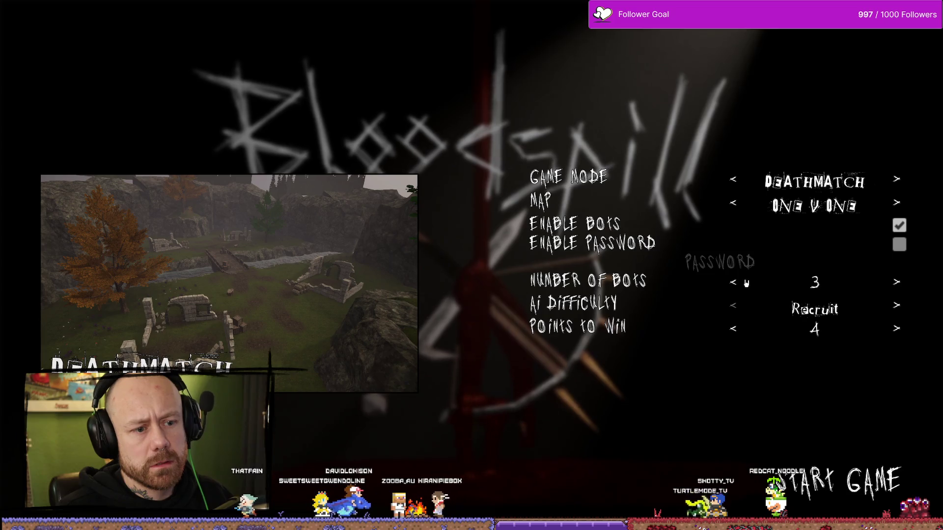
click(849, 475)
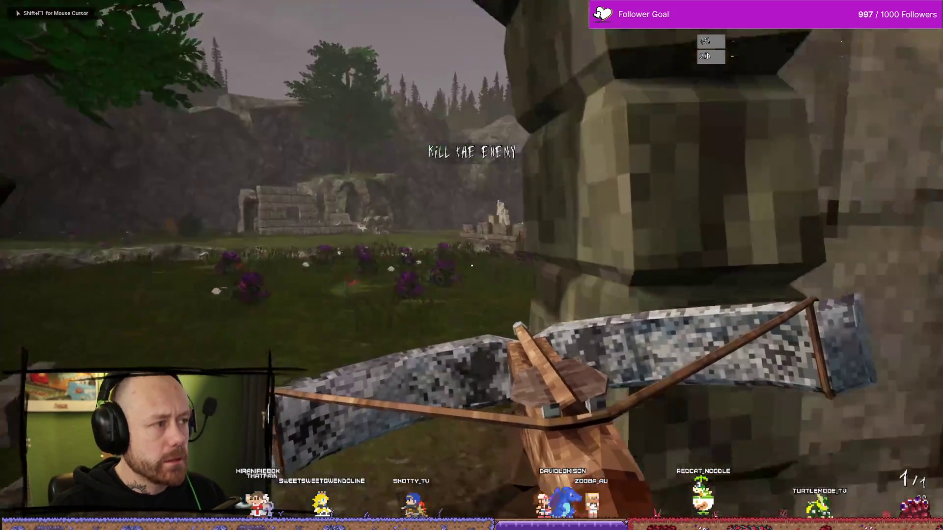
- Play the deathmatch against the bot to the end, then quit to the main menu
key(w)
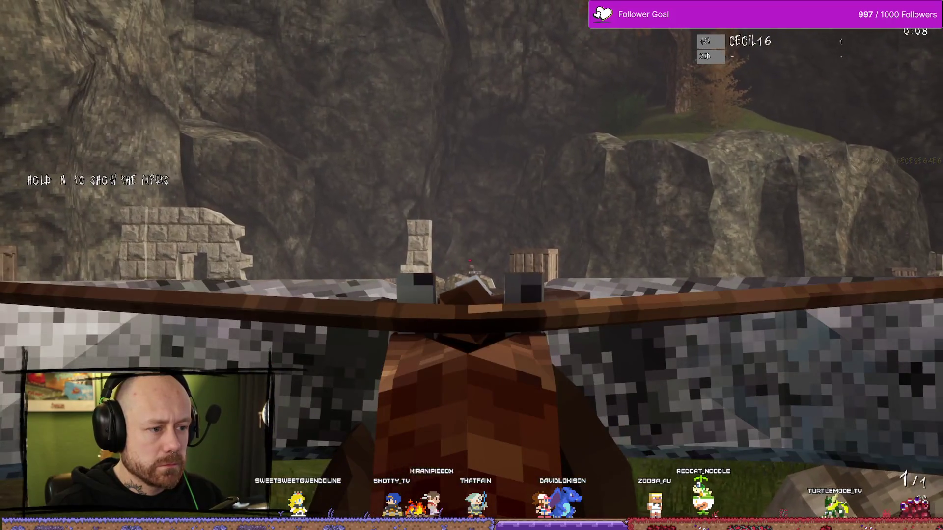
click(471, 265)
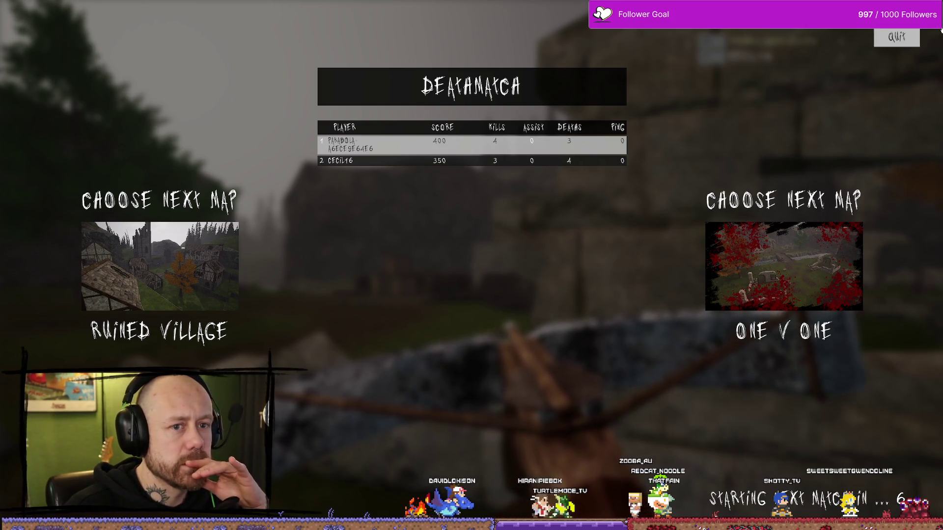
click(897, 37)
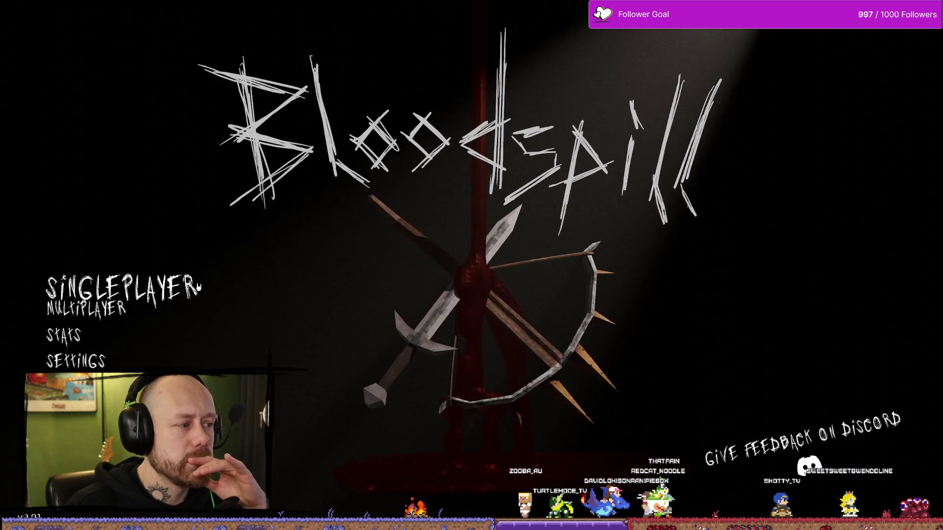
- Check Stats shows 1 game played and 1 deathmatch, then open singleplayer setup
click(112, 339)
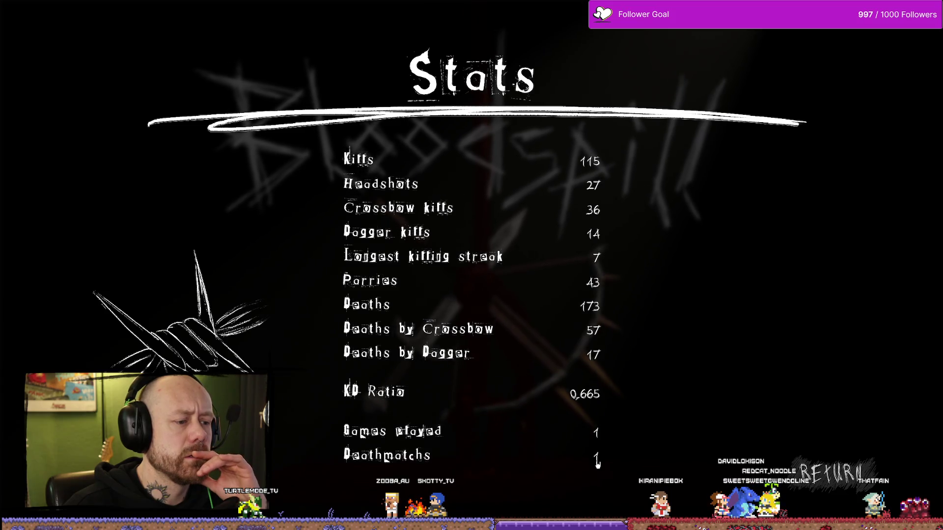
click(891, 474)
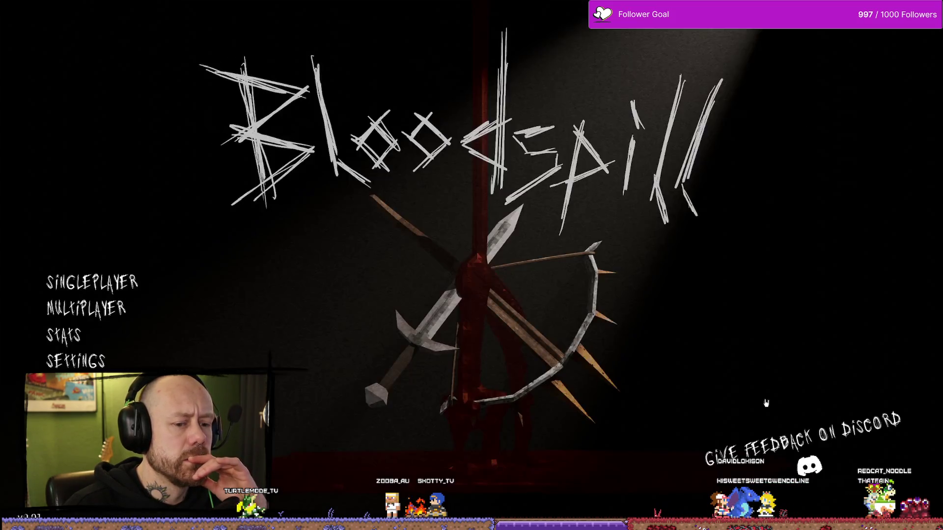
click(93, 276)
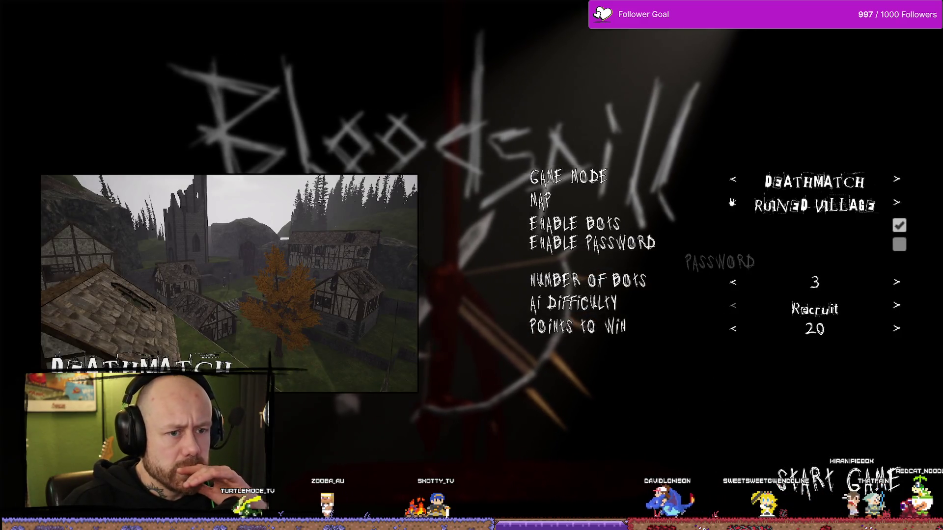
- Start a One V One match with points to win lowered to 2
click(733, 203)
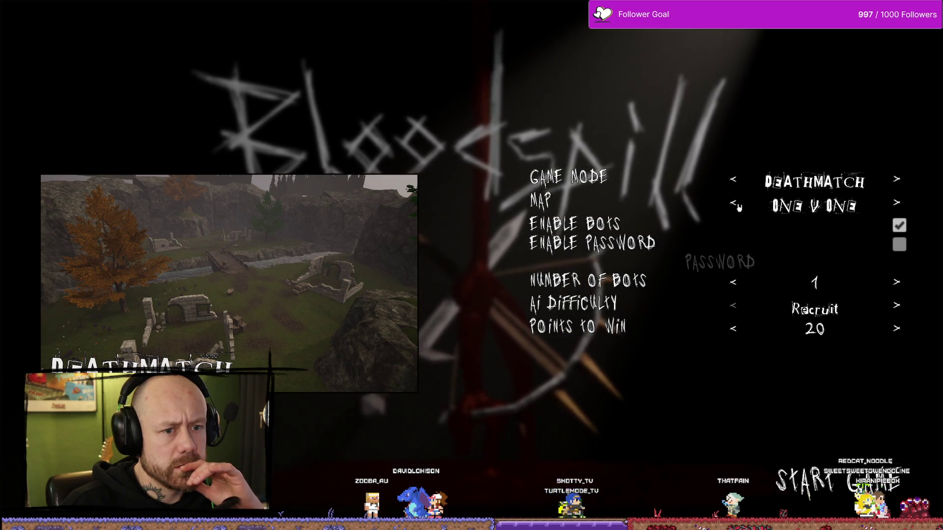
click(740, 331)
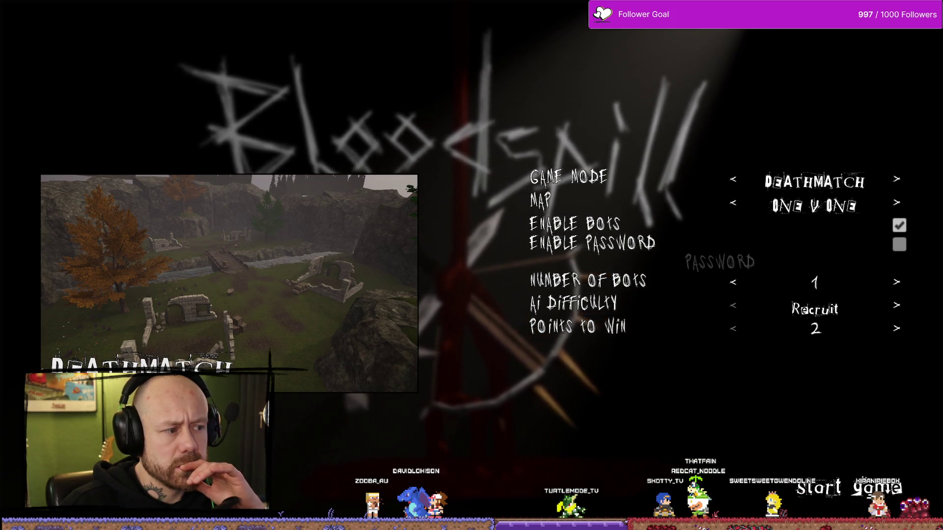
click(849, 487)
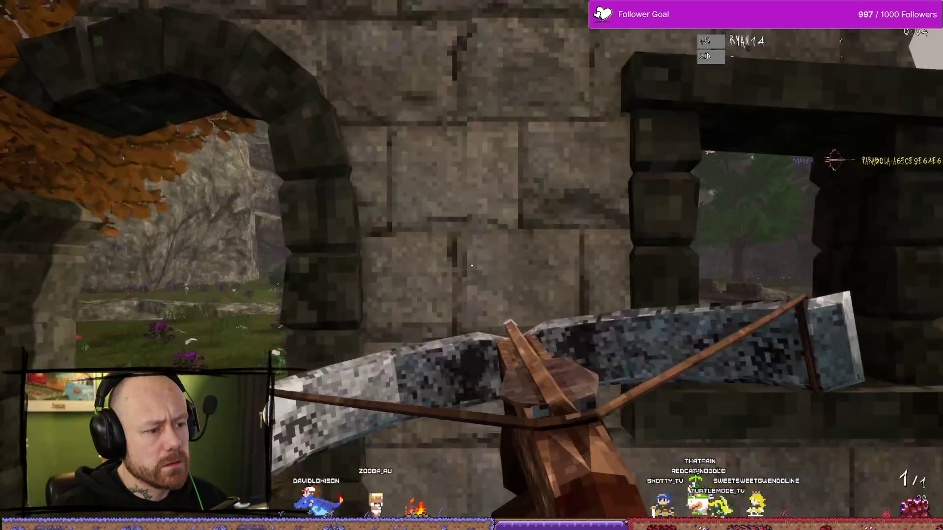
- Quit the match partway through and open the Stats screen
key(Escape)
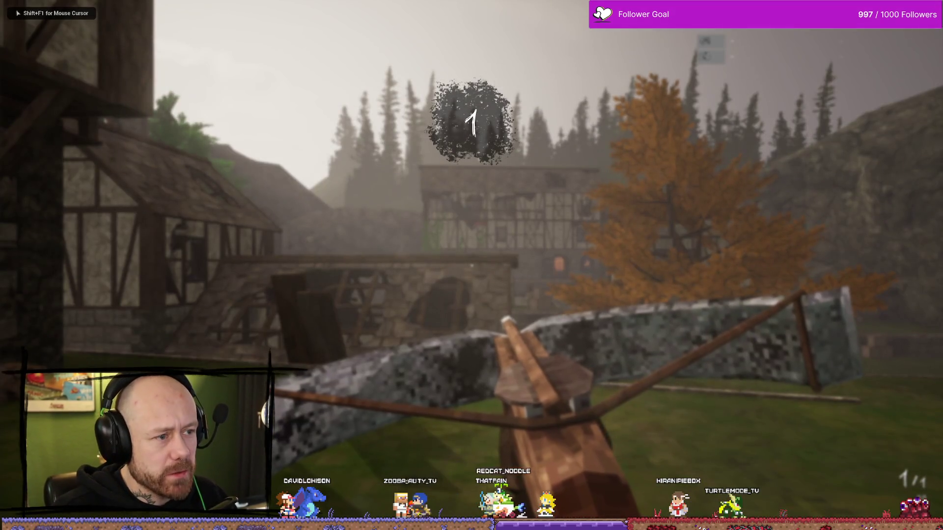
key(Escape)
click(160, 197)
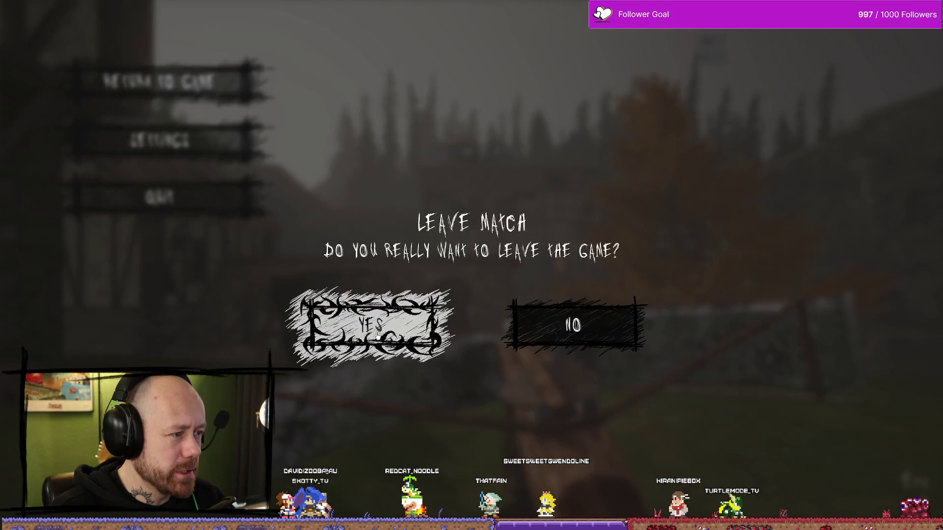
click(377, 334)
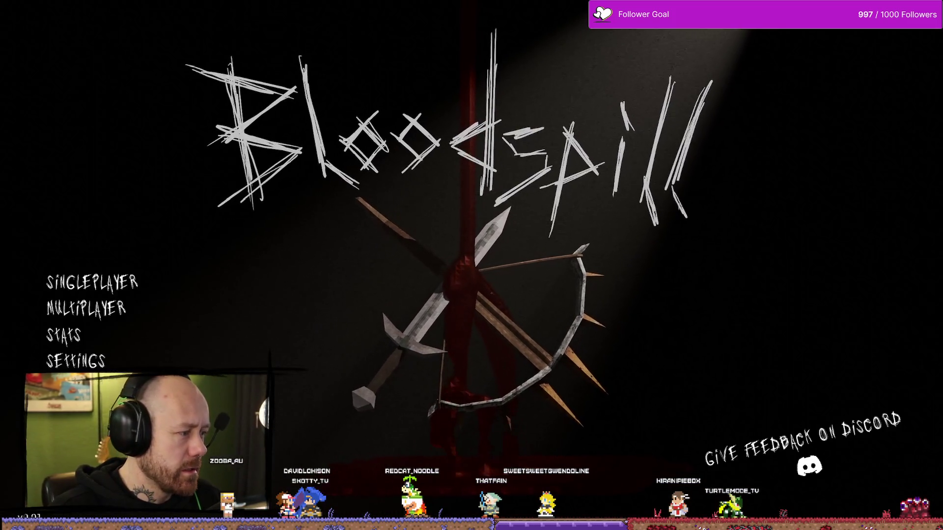
click(87, 332)
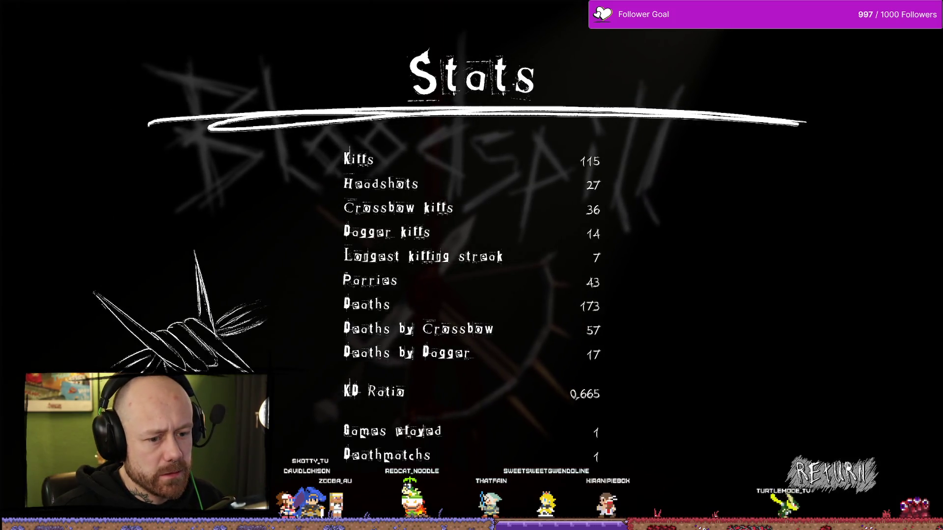
- Return to the main menu and start another singleplayer One V One match
click(830, 474)
click(73, 276)
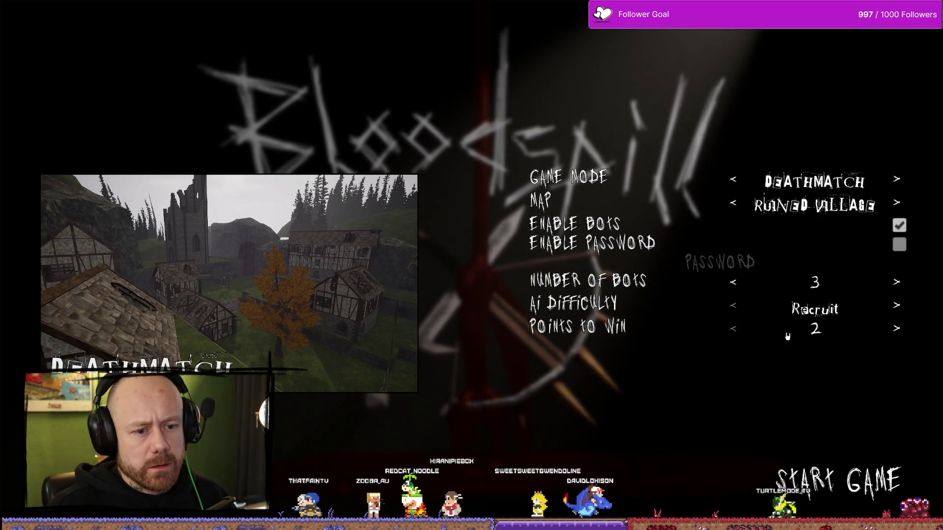
click(733, 205)
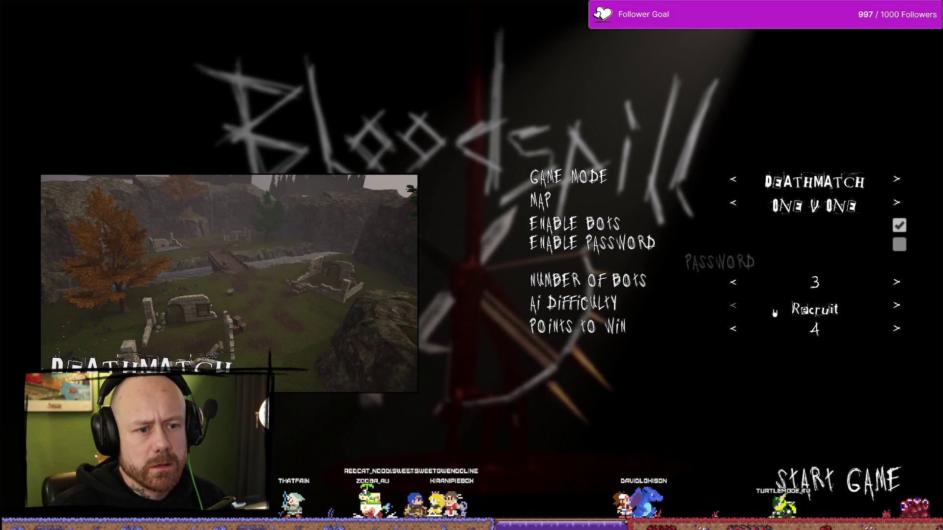
click(849, 466)
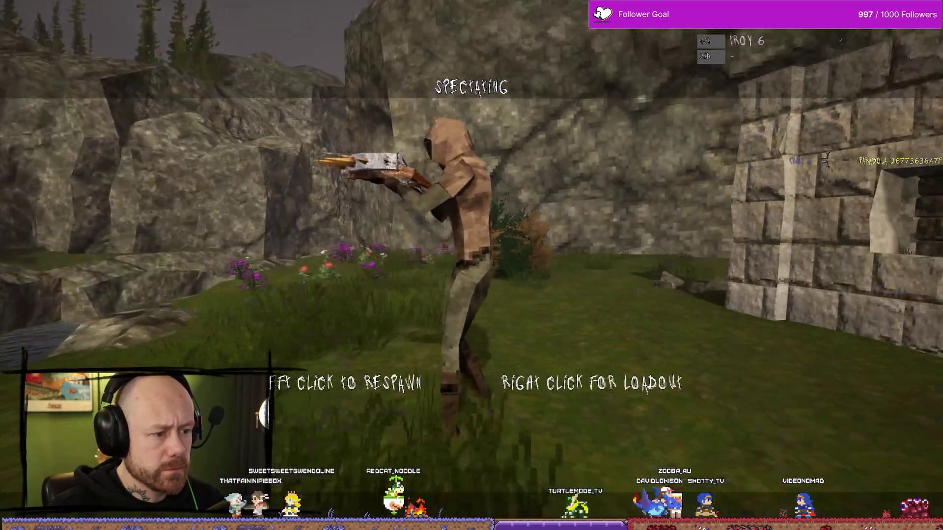
- Quit the match, confirm Games played and Deathmatches read 1, then open multiplayer setup
click(471, 265)
key(Escape)
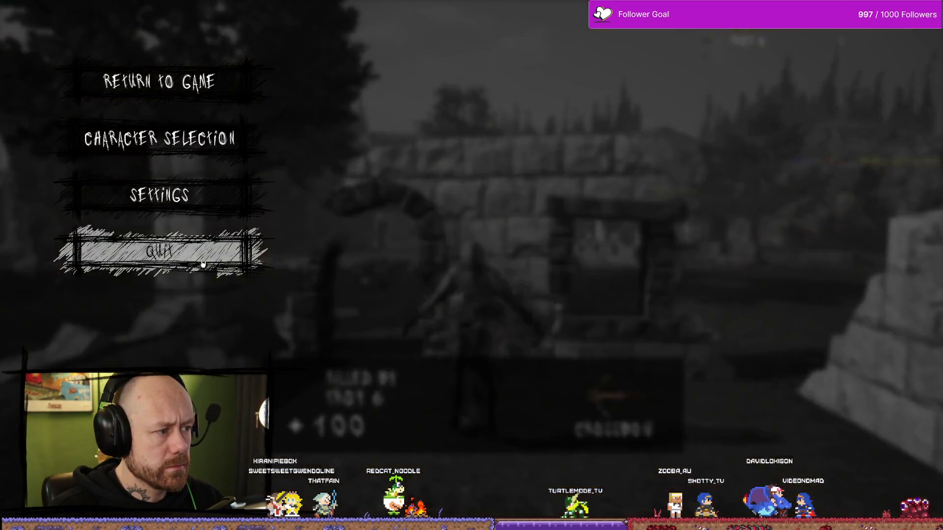
click(158, 252)
click(382, 327)
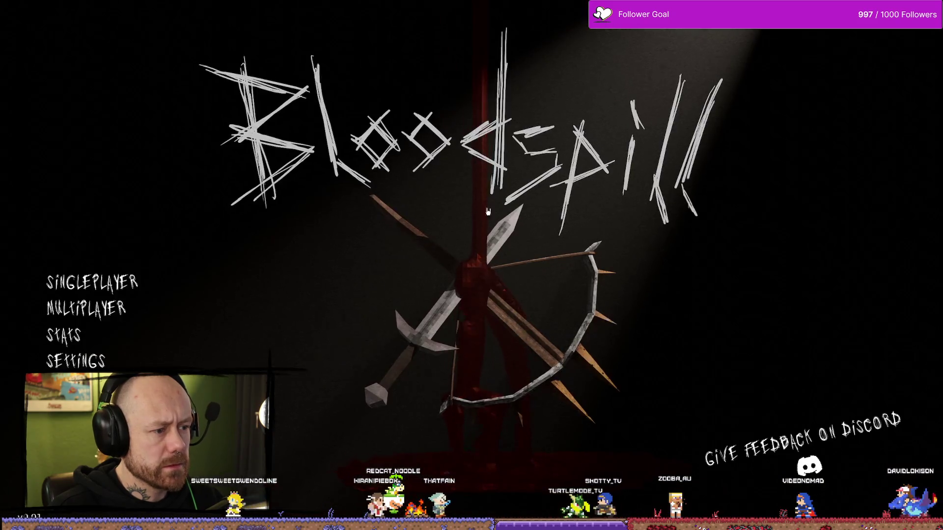
click(98, 335)
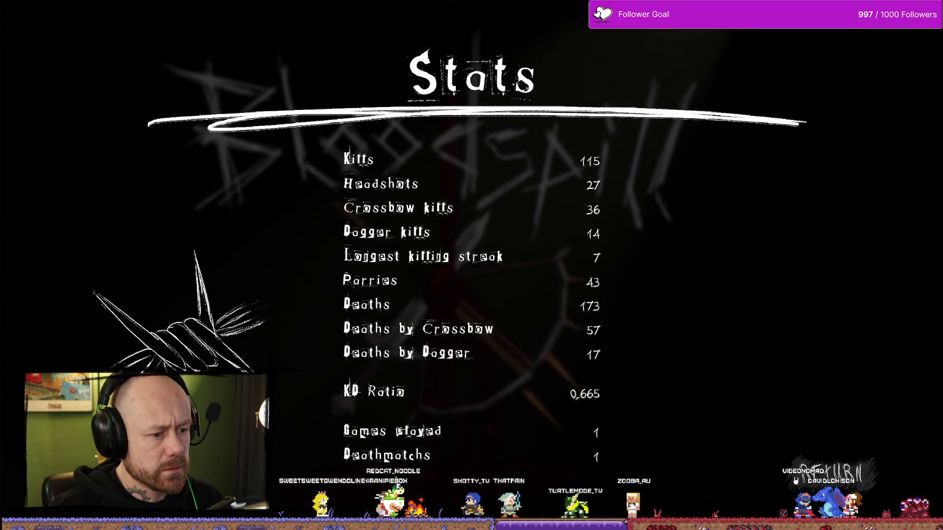
key(Escape)
click(98, 282)
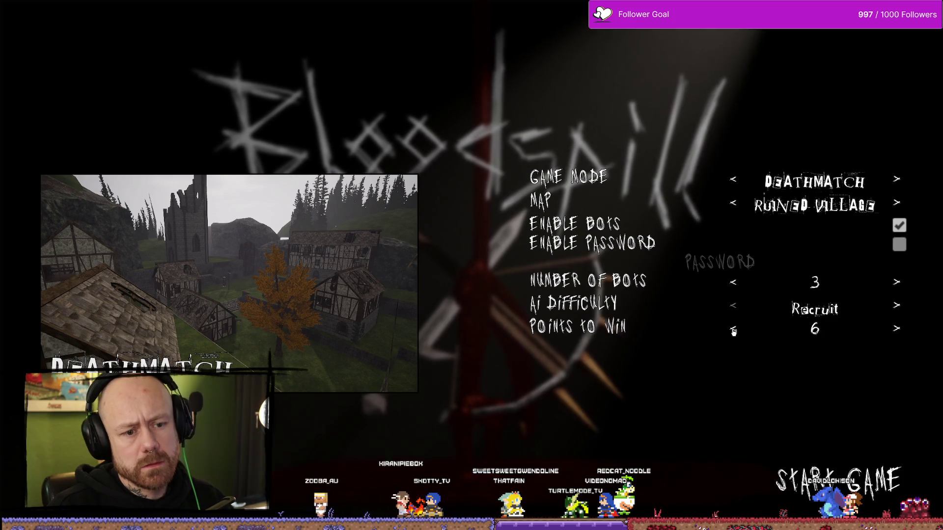
- Play a Deathmatch on One V One, quit to the main menu, and open Stats showing 2 games played
click(895, 206)
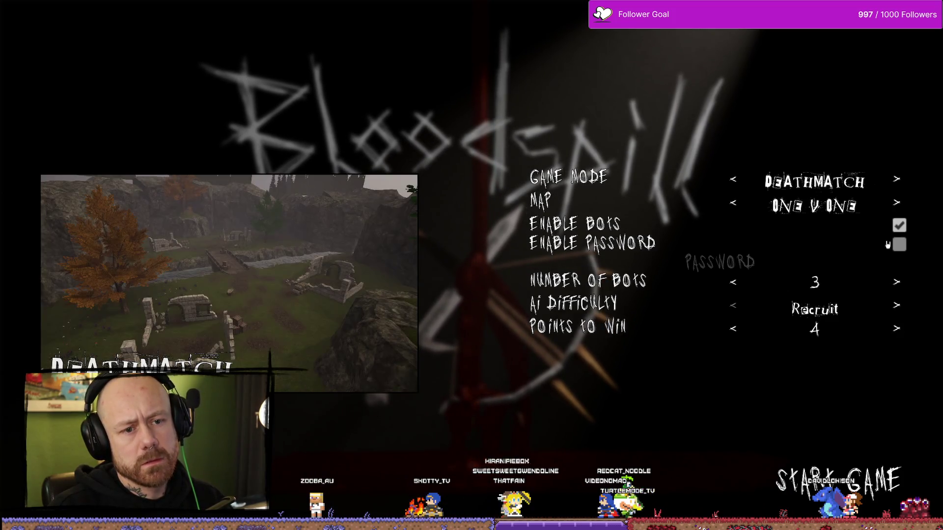
click(868, 473)
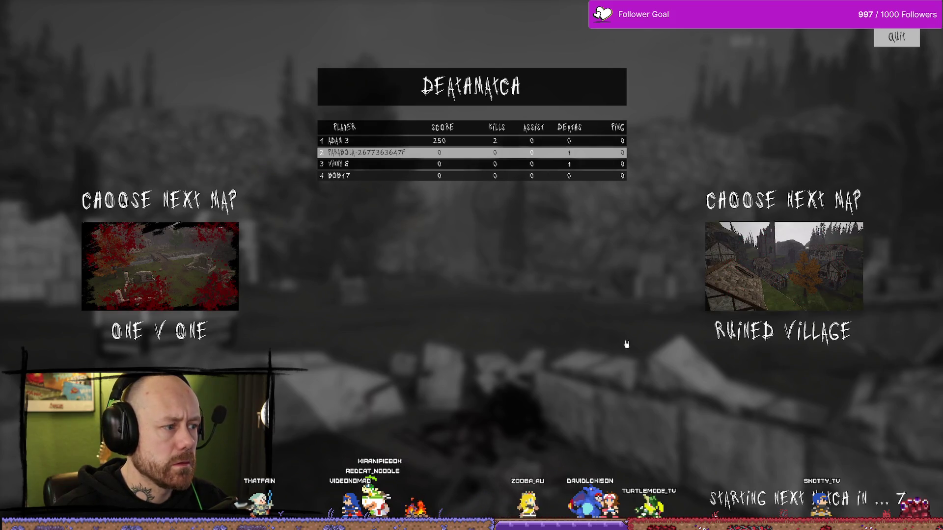
click(178, 277)
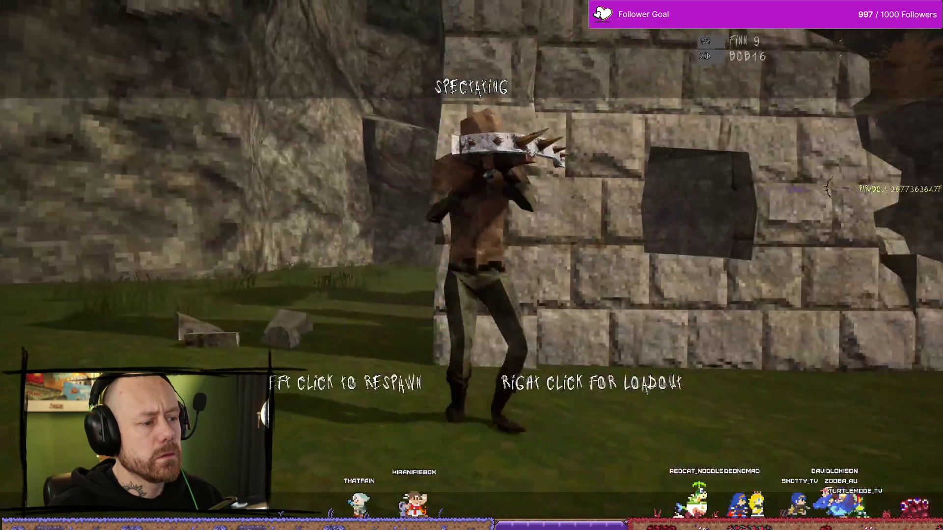
click(471, 266)
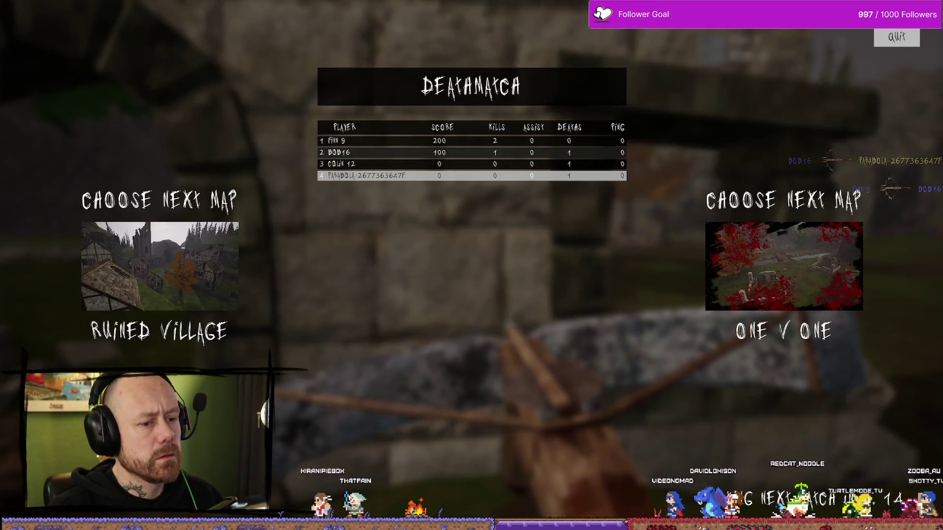
click(909, 31)
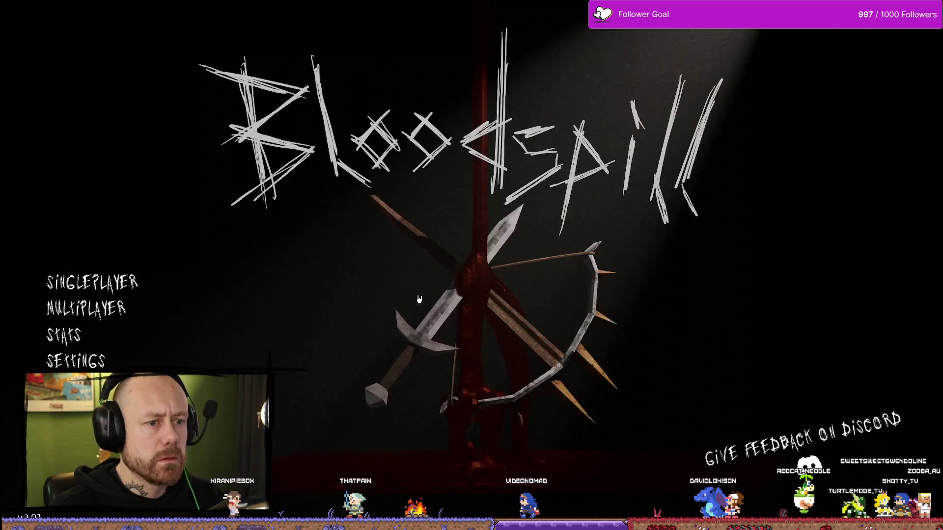
click(86, 341)
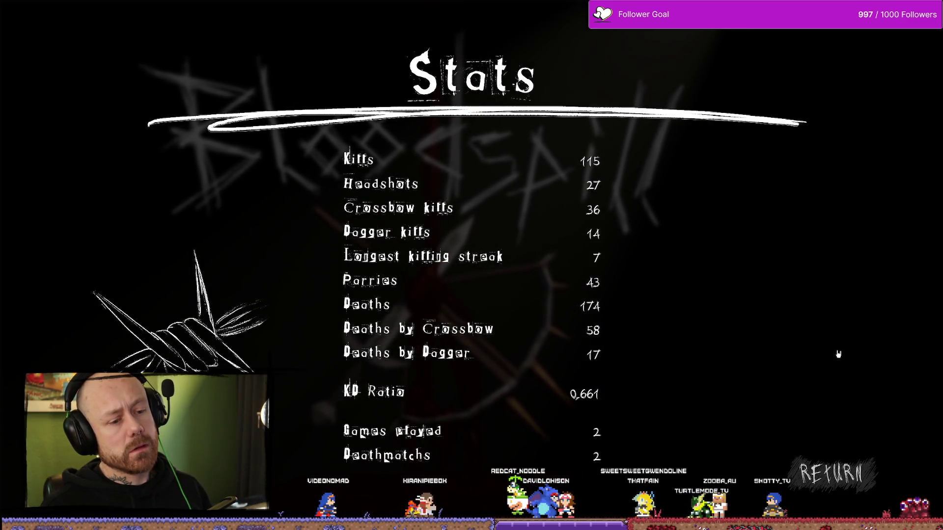
- Play a third One V One Deathmatch with fewer points to win, then recheck the Stats counters
click(830, 474)
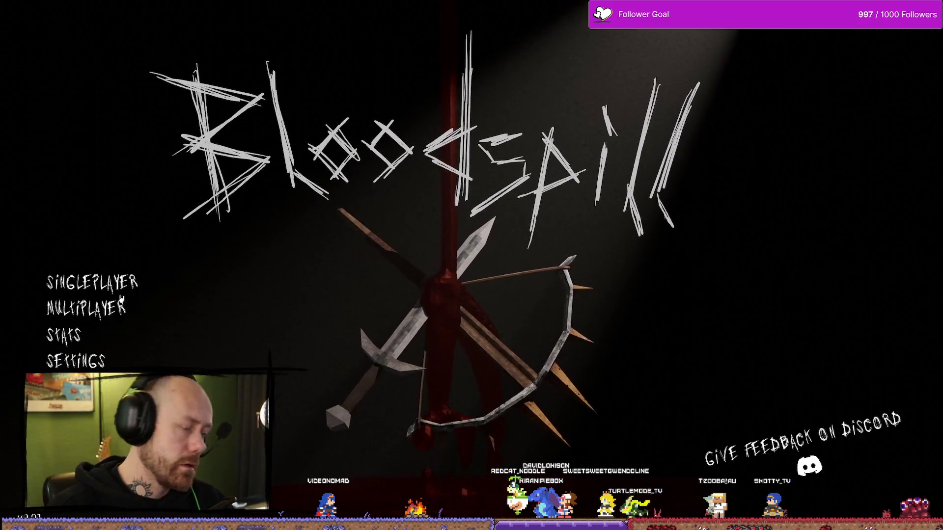
click(127, 286)
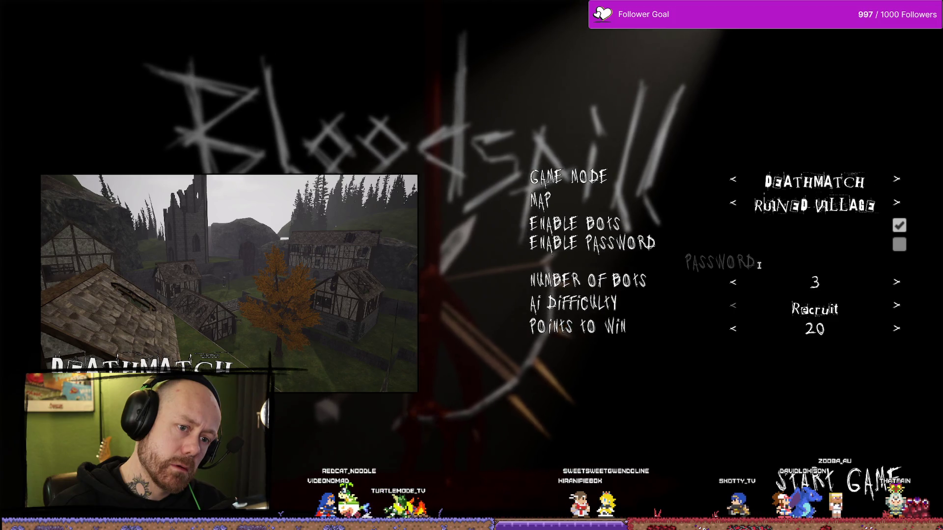
click(733, 204)
click(734, 330)
click(734, 330)
click(735, 330)
click(734, 331)
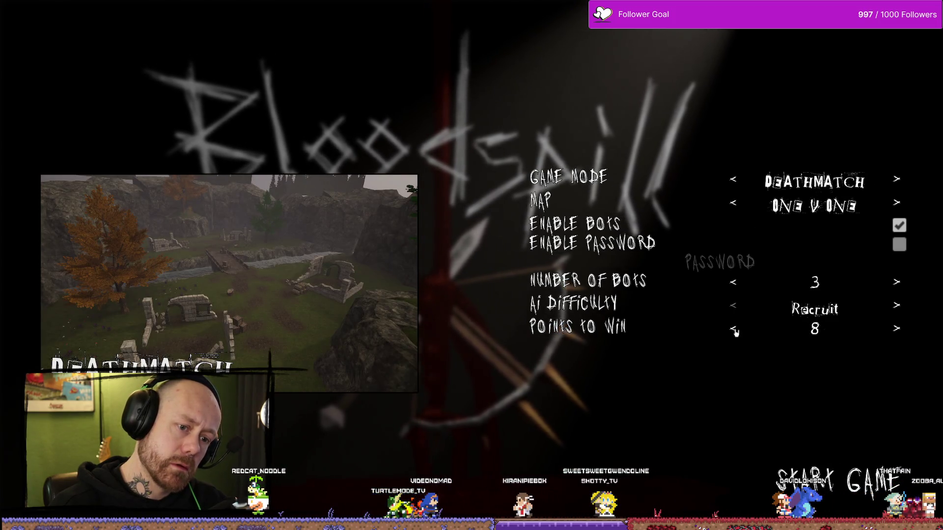
click(873, 409)
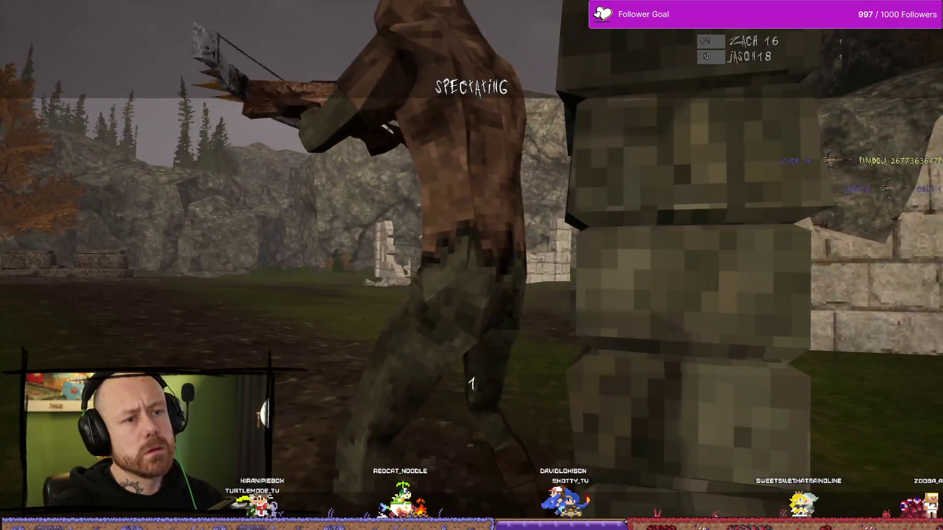
click(472, 265)
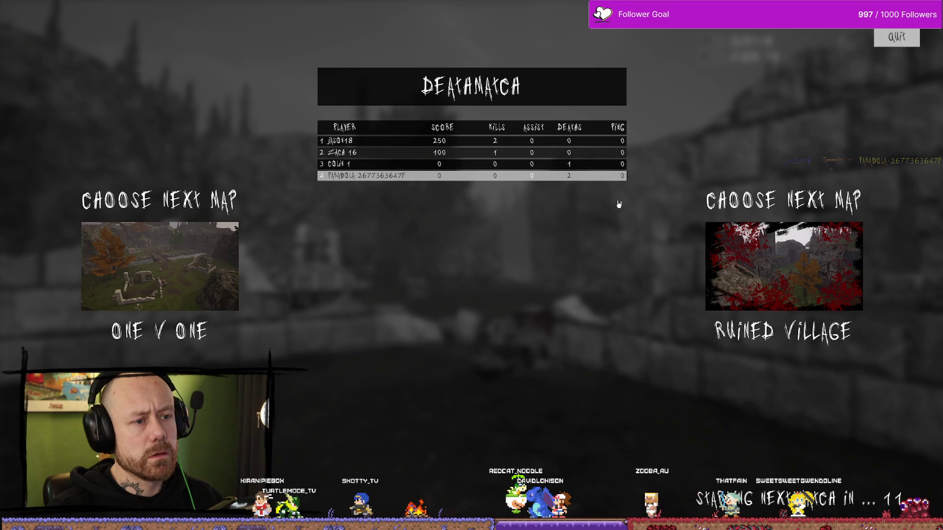
click(896, 38)
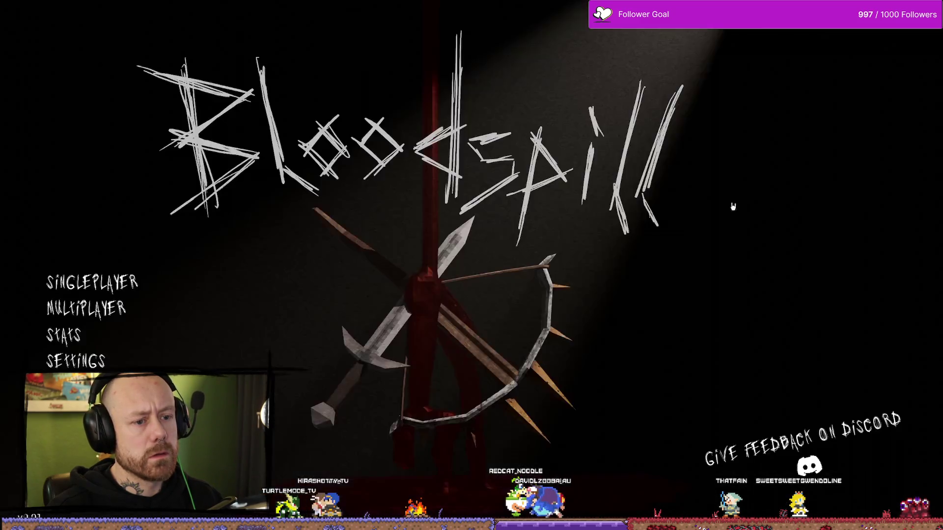
click(64, 335)
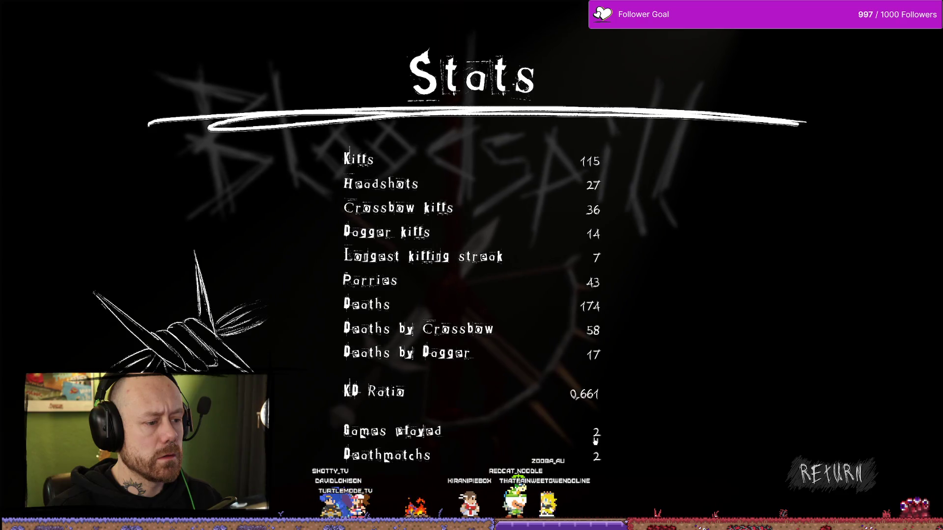
- Stop play, dismiss the runtime-error Message Log, and open AC_PlayerStateInfo's Event Graph
key(Escape)
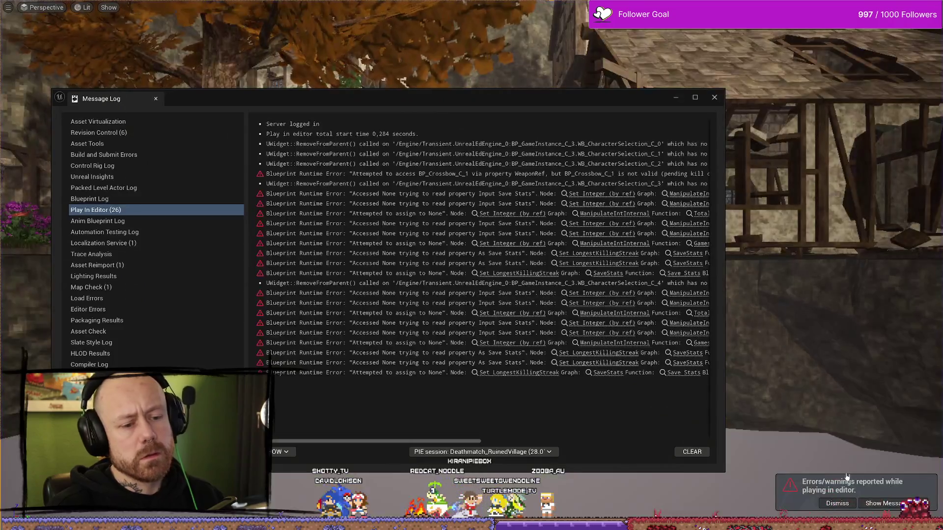
click(715, 94)
drag(734, 154, 537, 103)
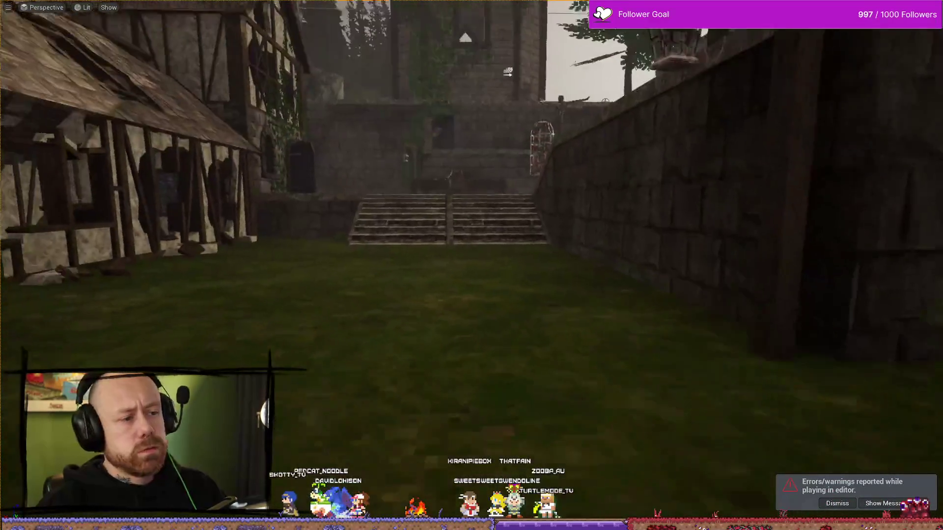
key(ctrl+space)
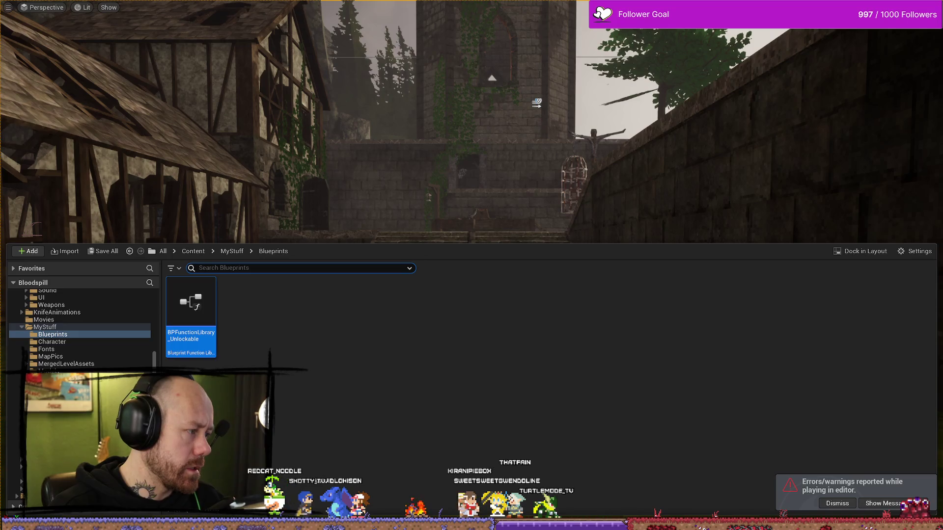
key(alt+Tab)
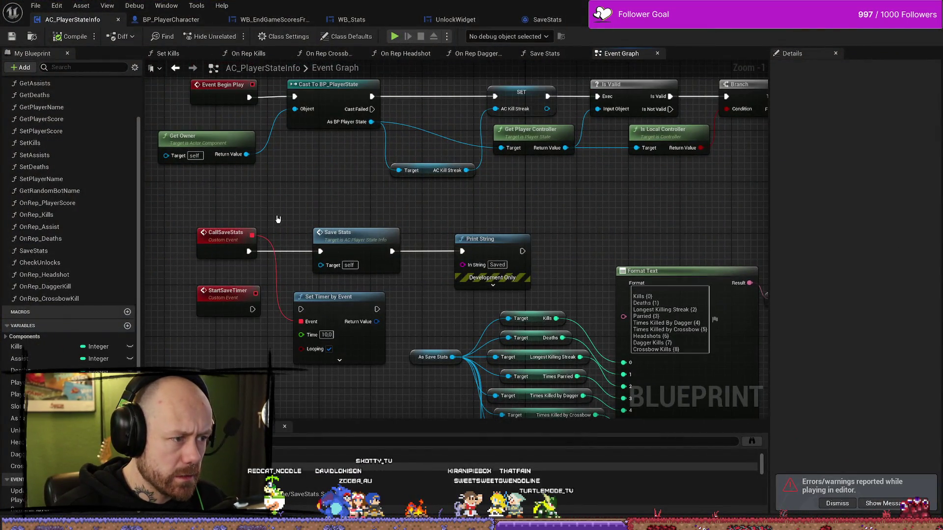
- Inspect the CallSaveStats and Save Stats wiring, then open Save Stats, centring Save Game to Slot
drag(354, 233, 347, 233)
drag(349, 195, 392, 197)
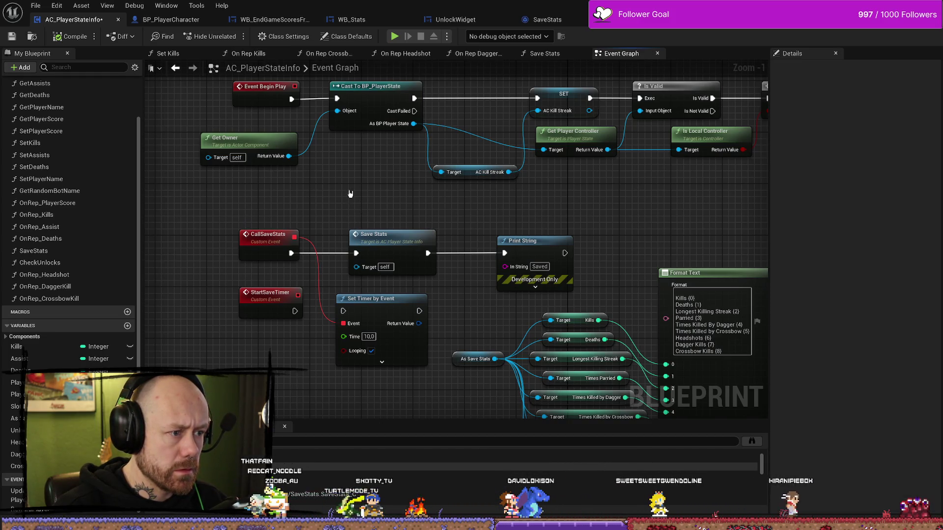
drag(396, 269, 438, 236)
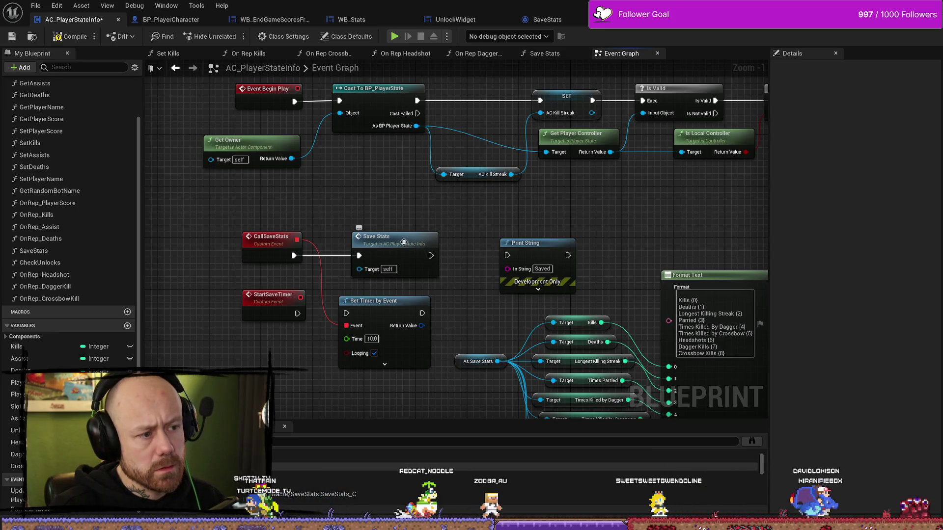
double_click(431, 260)
mouse_move(542, 259)
mouse_down()
mouse_move(464, 200)
mouse_move(516, 197)
mouse_up()
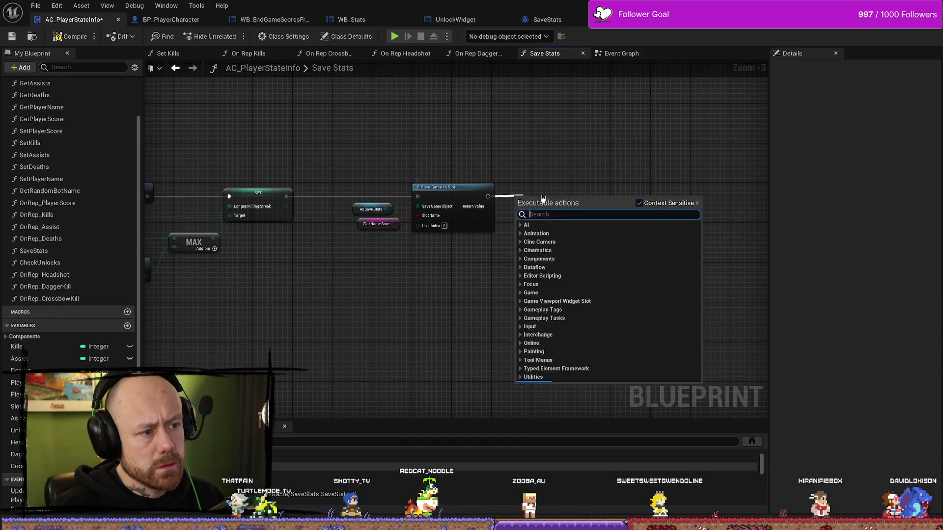
- Add a Print String node after Save Game to Slot in the Save Stats function
text(print)
key(Return)
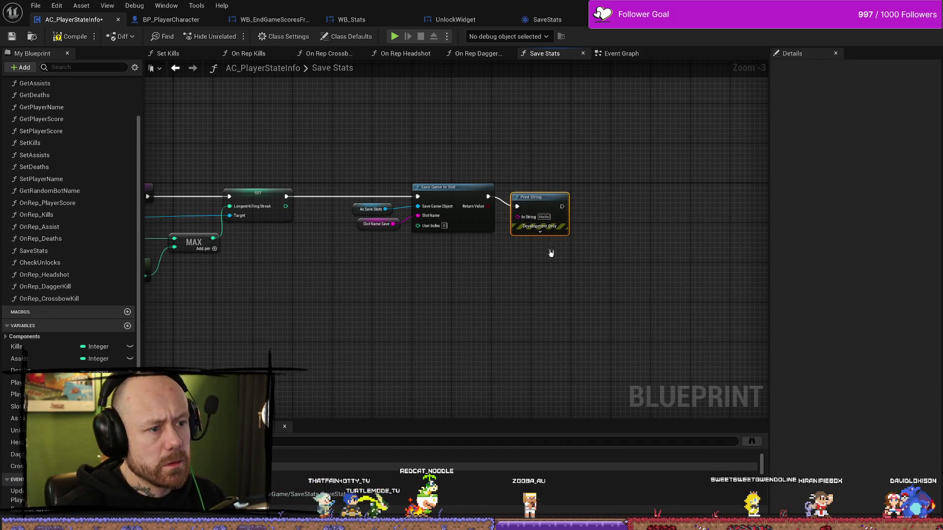
key(ctrl+space)
key(ctrl+space)
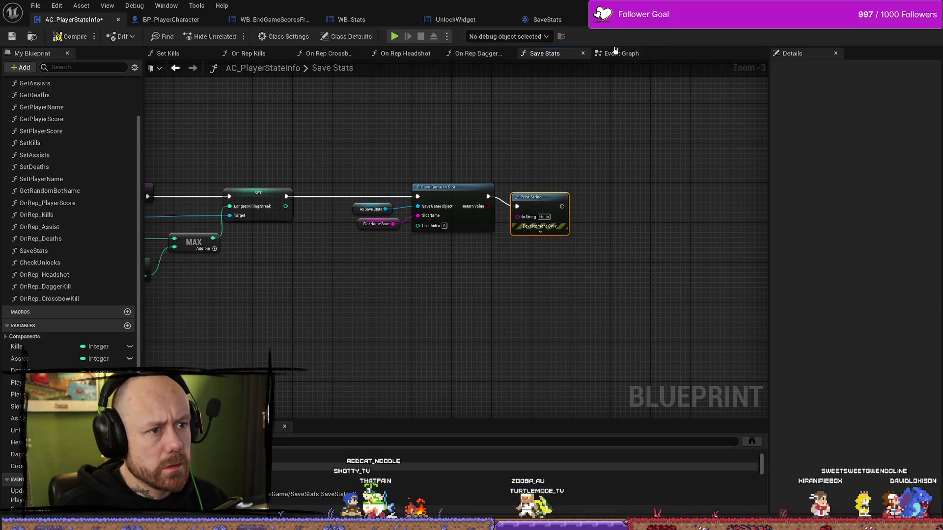
- Delete the Saved Print String node from the Event Graph and return to the level viewport
click(622, 53)
key(Delete)
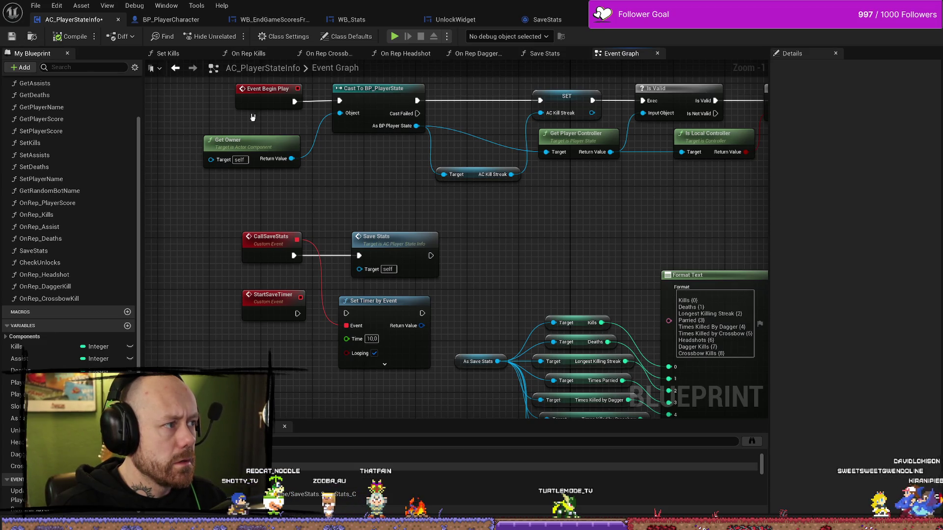
key(alt+Tab)
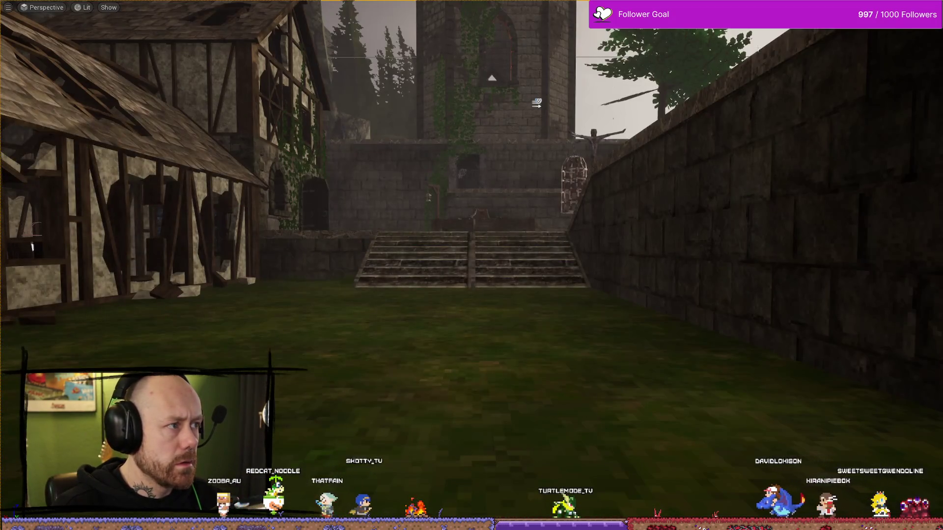
- Launch a play session, deploy with the crossbow, then leave the running match
key(alt+p)
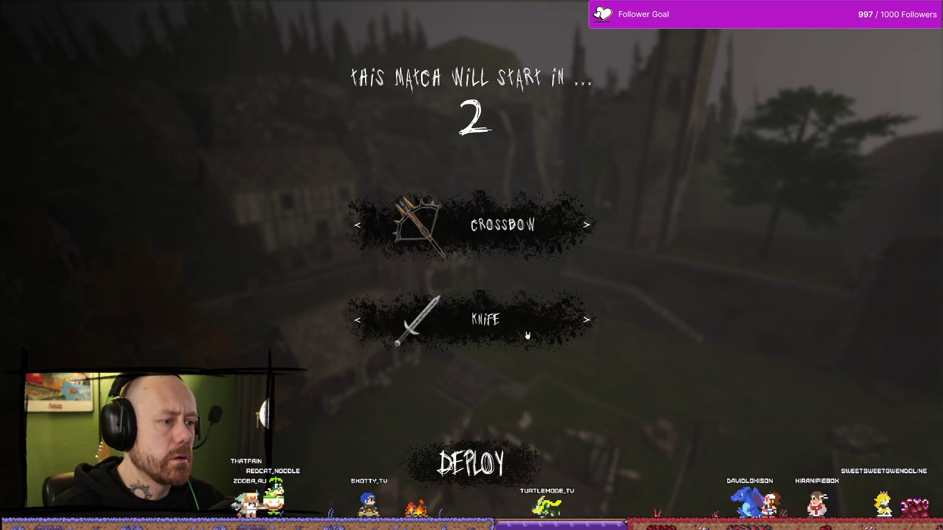
click(484, 457)
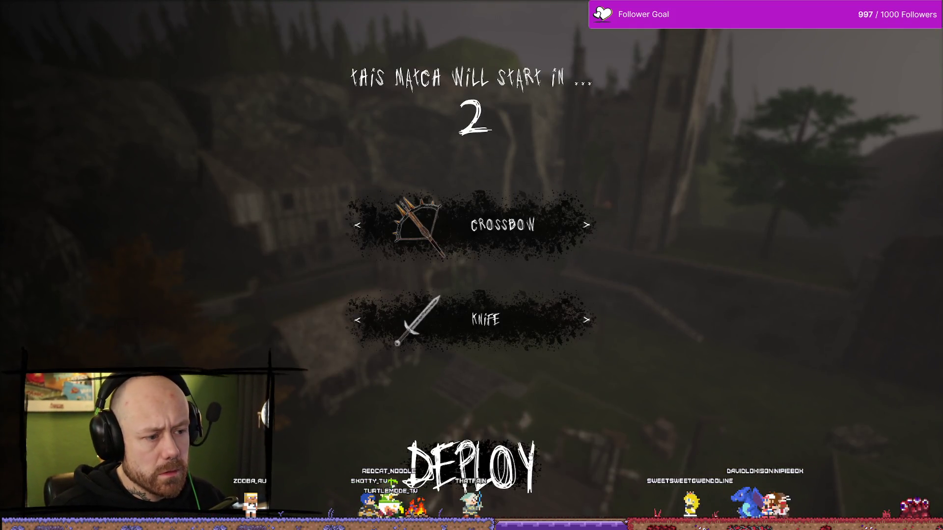
click(479, 462)
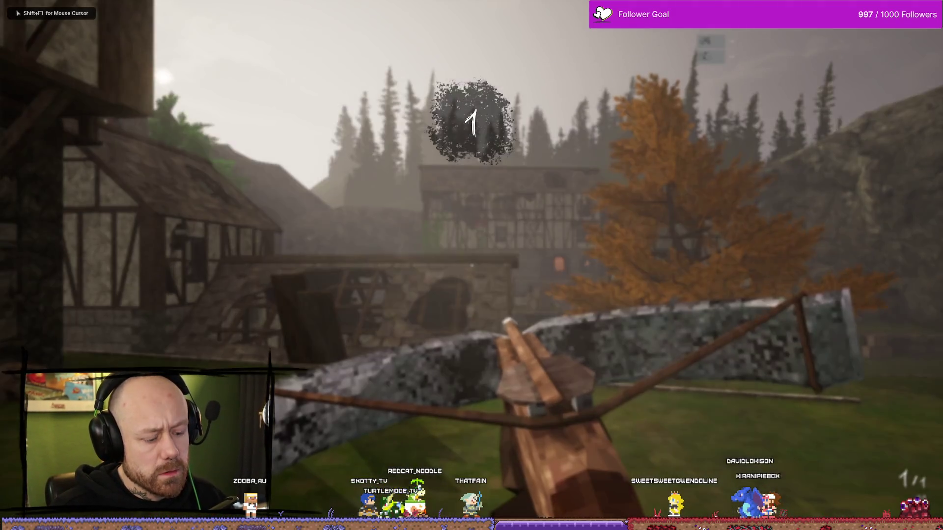
key(Escape)
click(216, 196)
click(369, 321)
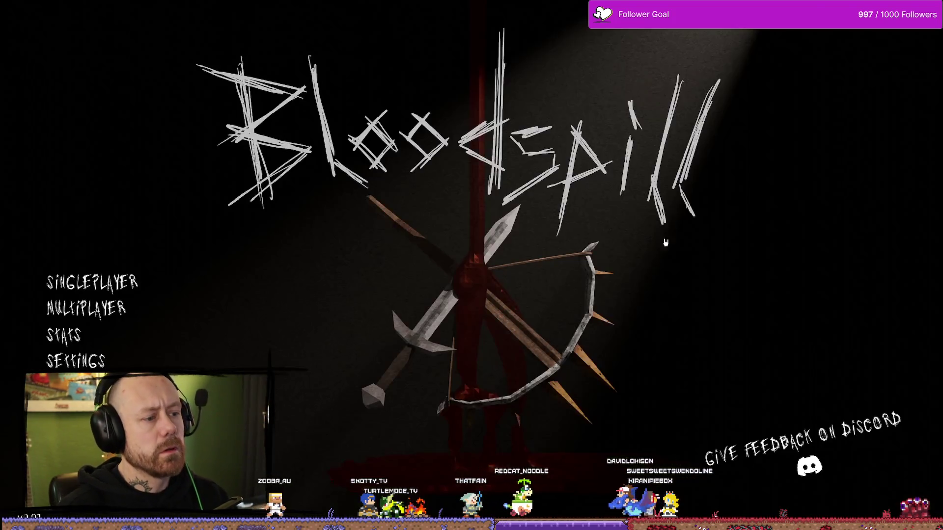
- Play a One V One Deathmatch with 1 bot to the scoreboard, then quit to the main menu
click(112, 314)
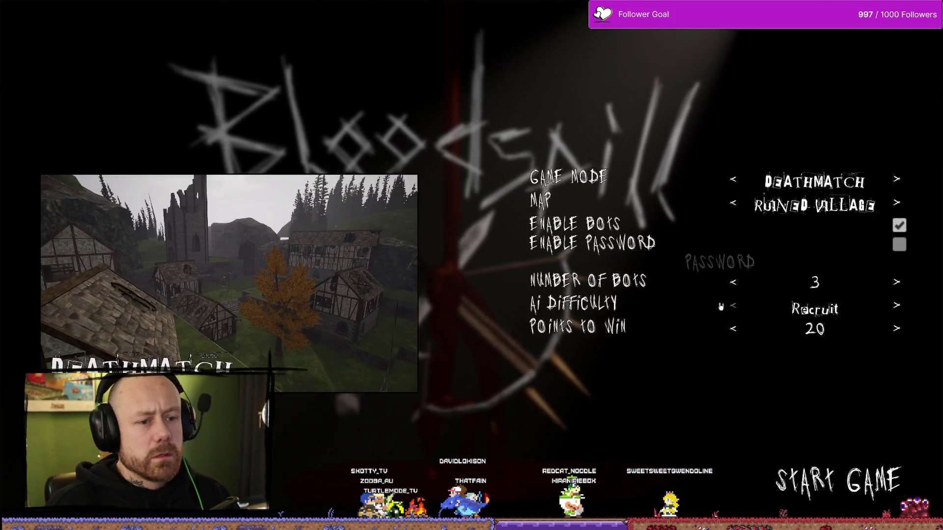
double_click(732, 285)
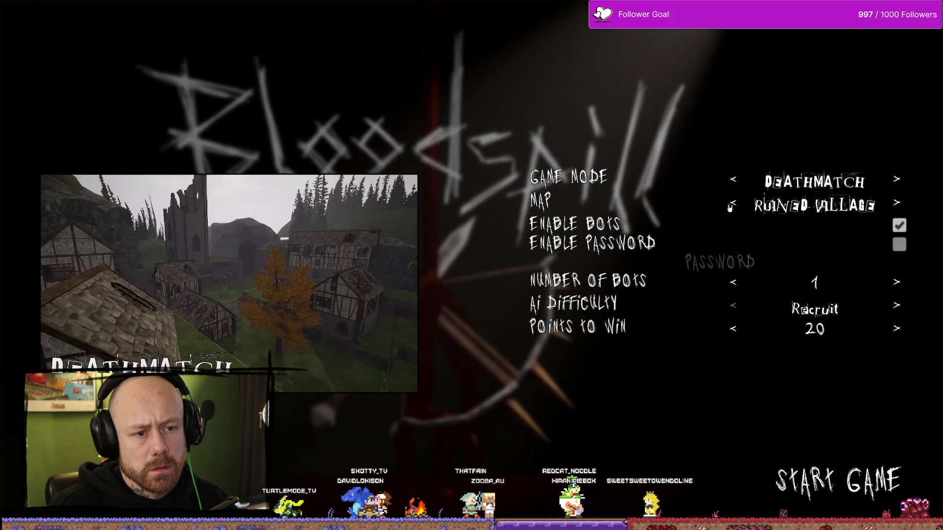
click(732, 206)
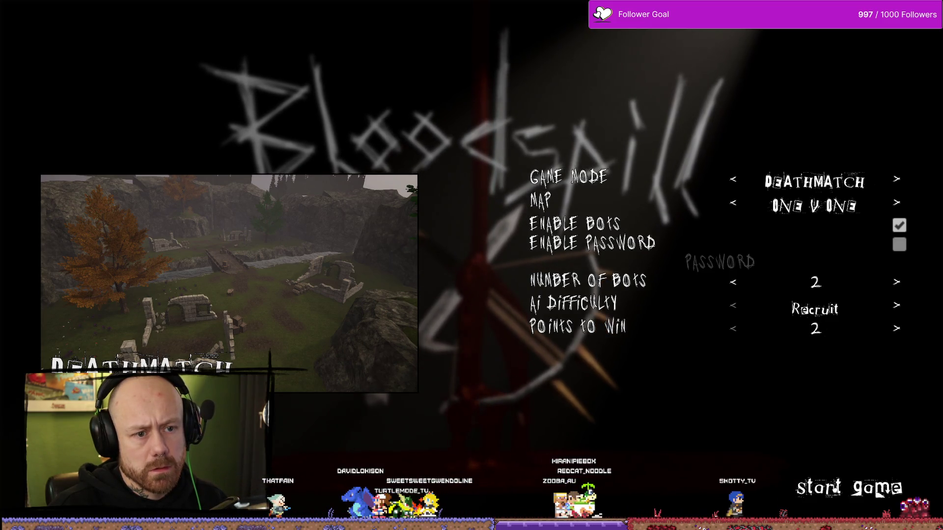
click(877, 493)
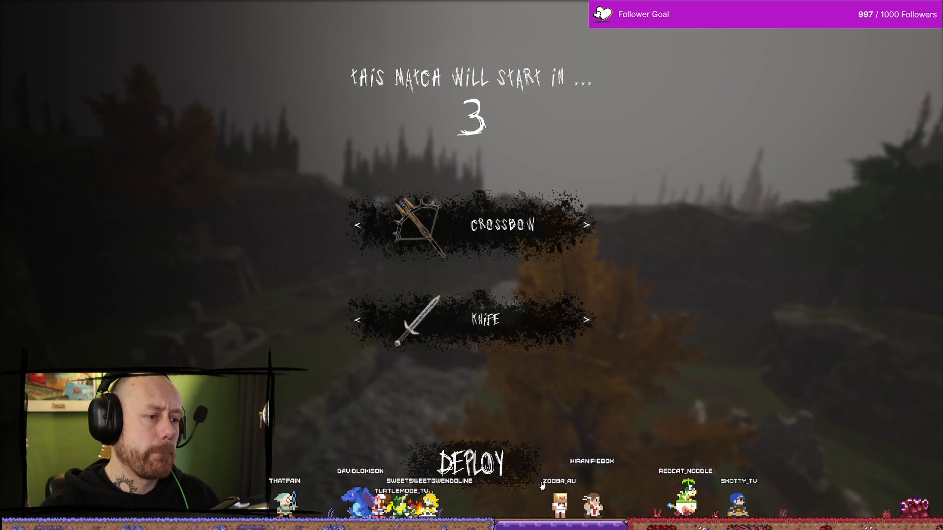
click(540, 484)
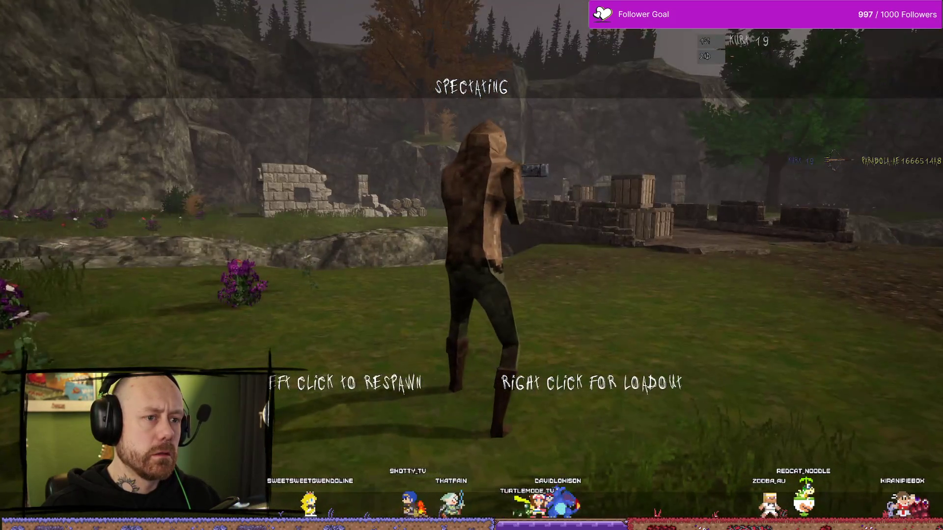
click(471, 265)
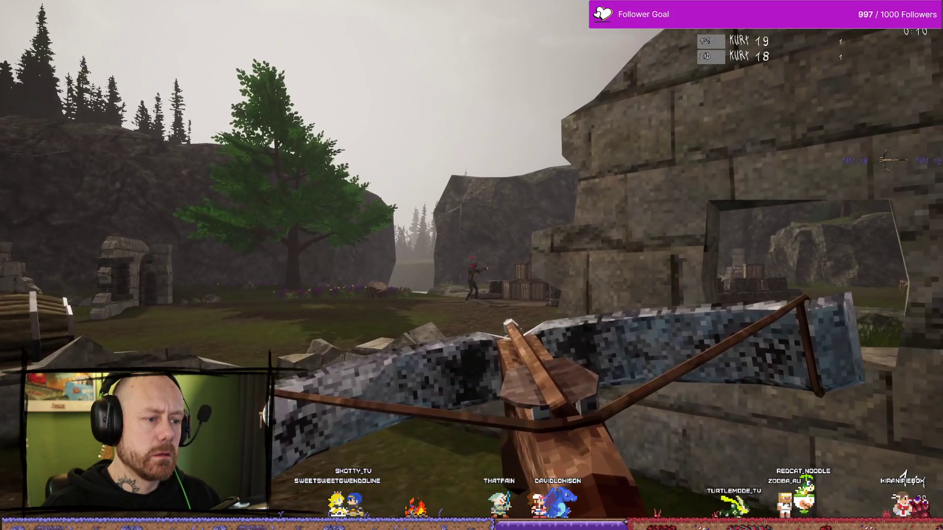
click(472, 265)
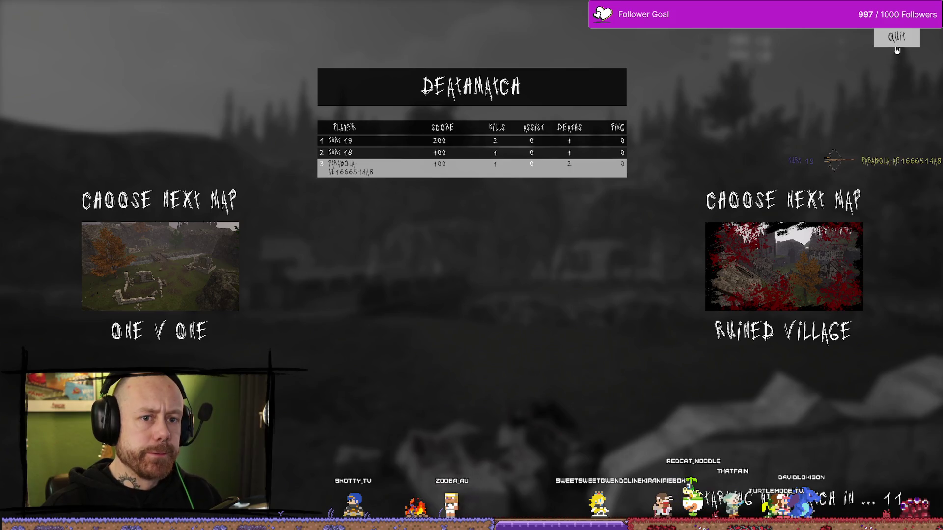
click(901, 39)
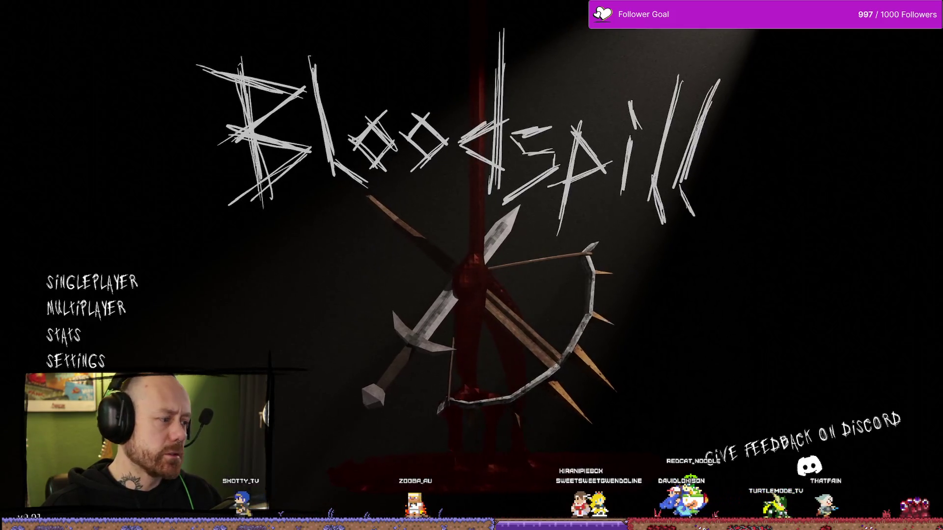
- Check the Stats screen still reads 2 games played and 2 deathmatches, then stop play
click(64, 335)
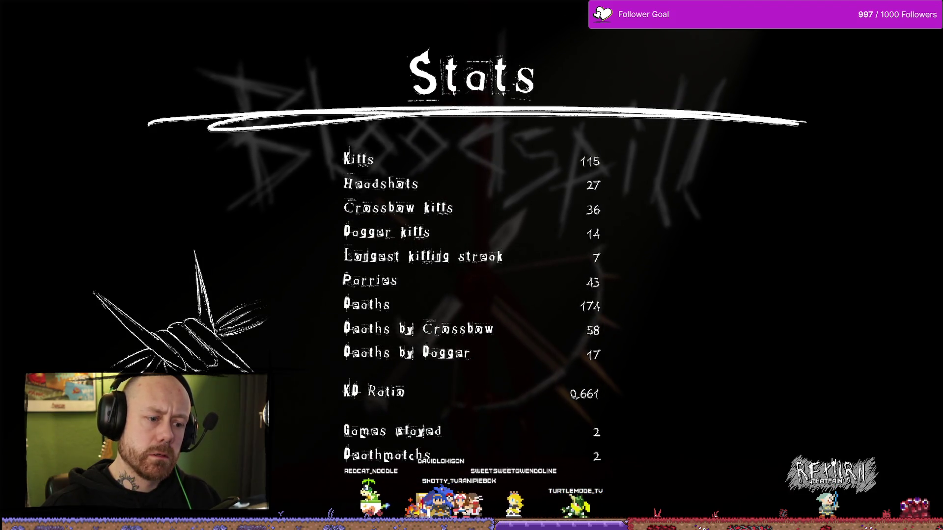
key(Escape)
key(Escape)
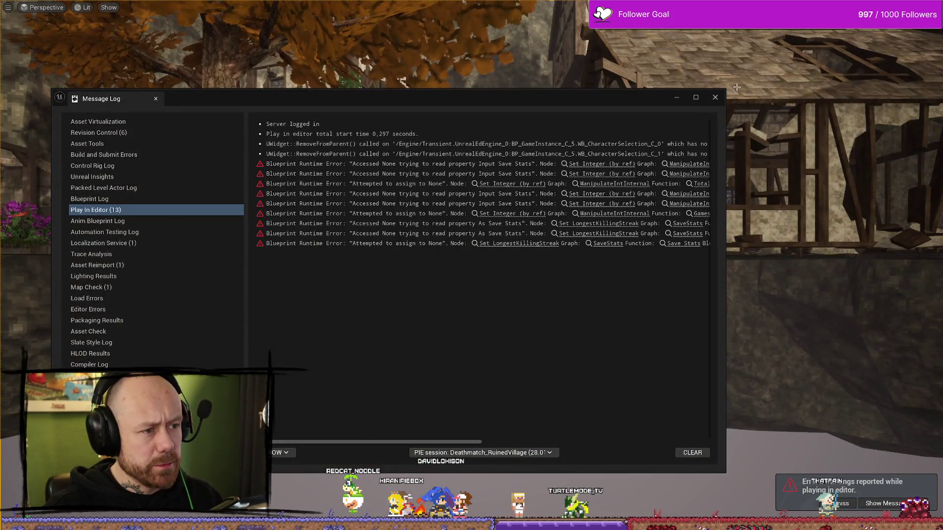
- Reopen and widen the Message Log, then jump to the failing Set Integer (by ref) node
click(716, 103)
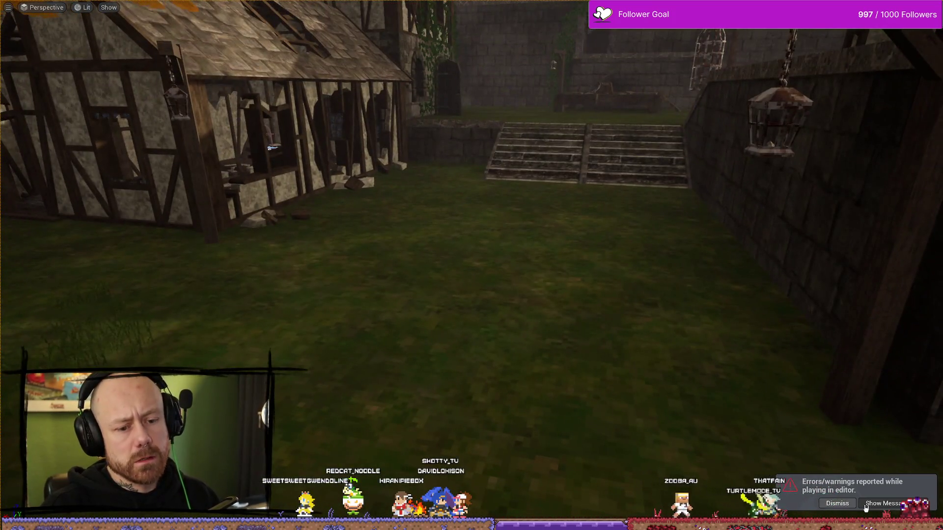
click(883, 503)
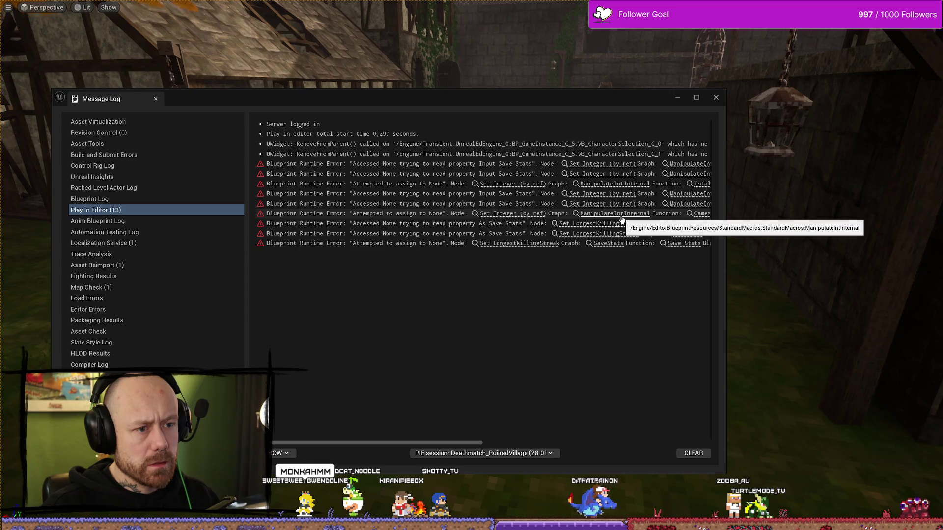
drag(725, 231, 932, 231)
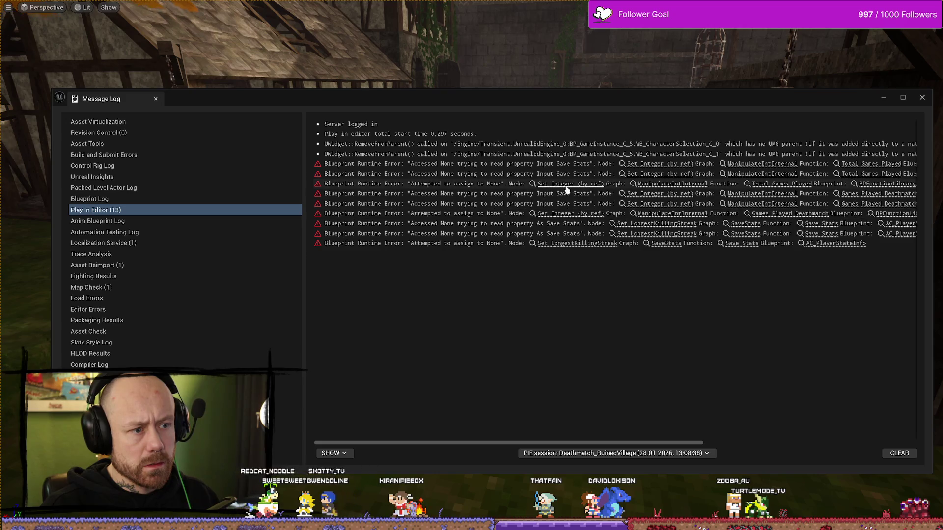
click(653, 174)
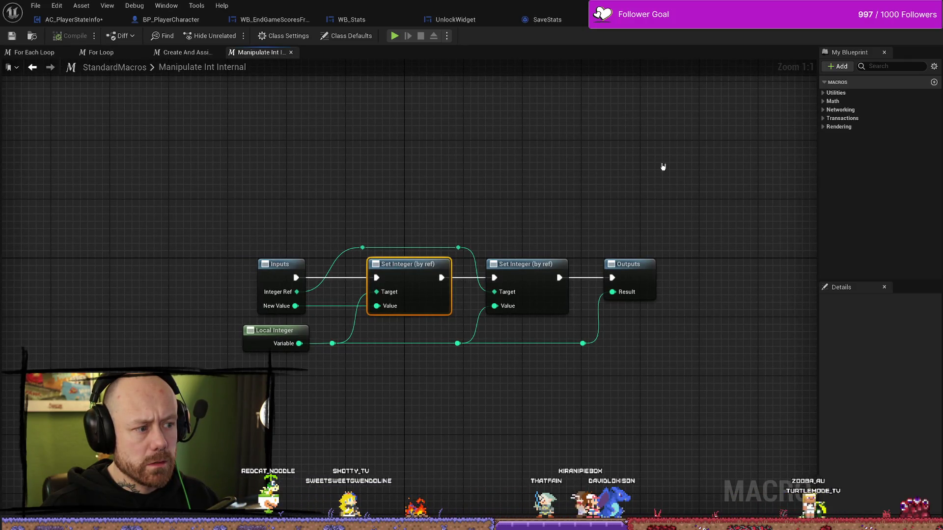
- Follow the error's link to open BPFunctionLibrary_Unlockable's Total Games Played function graph
key(ctrl+space)
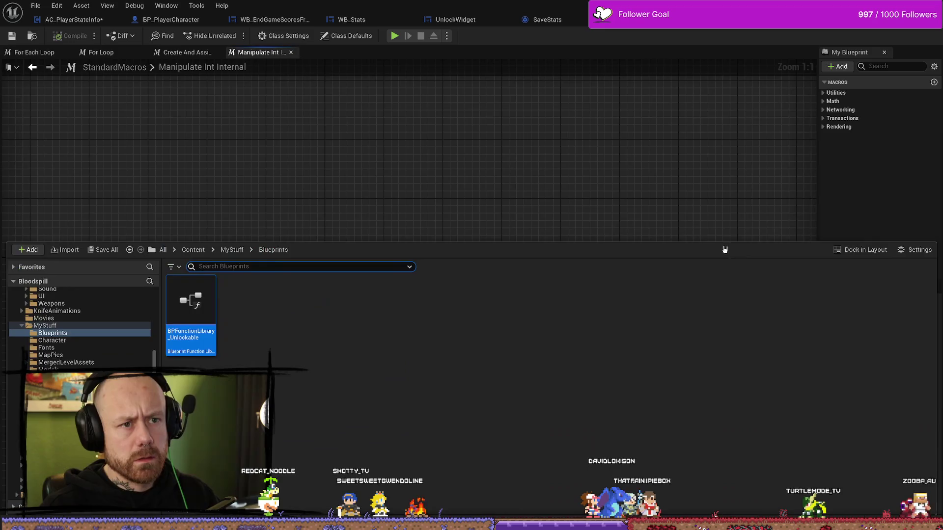
key(ctrl+space)
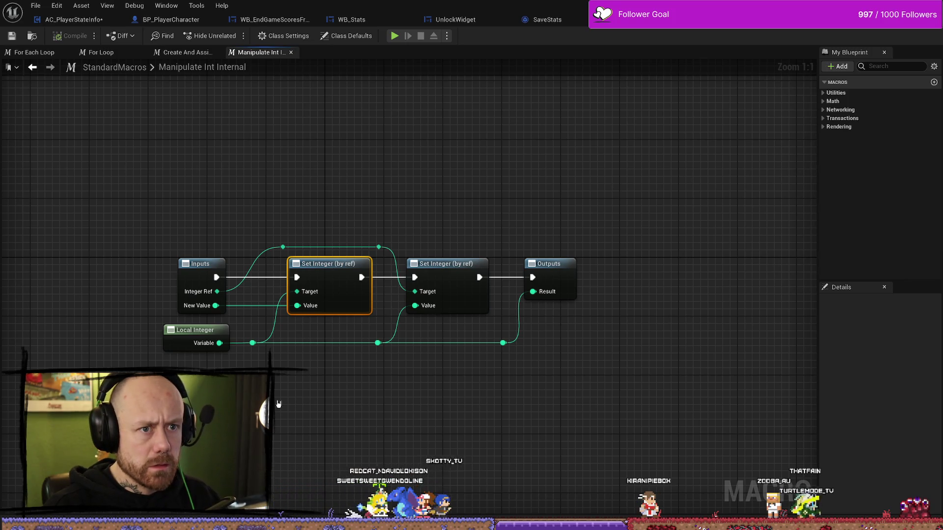
key(alt+Tab)
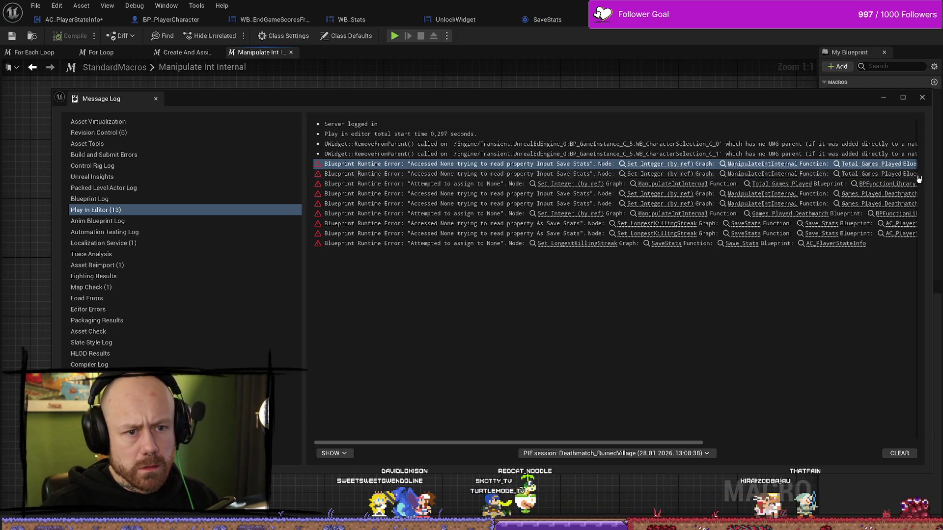
click(886, 175)
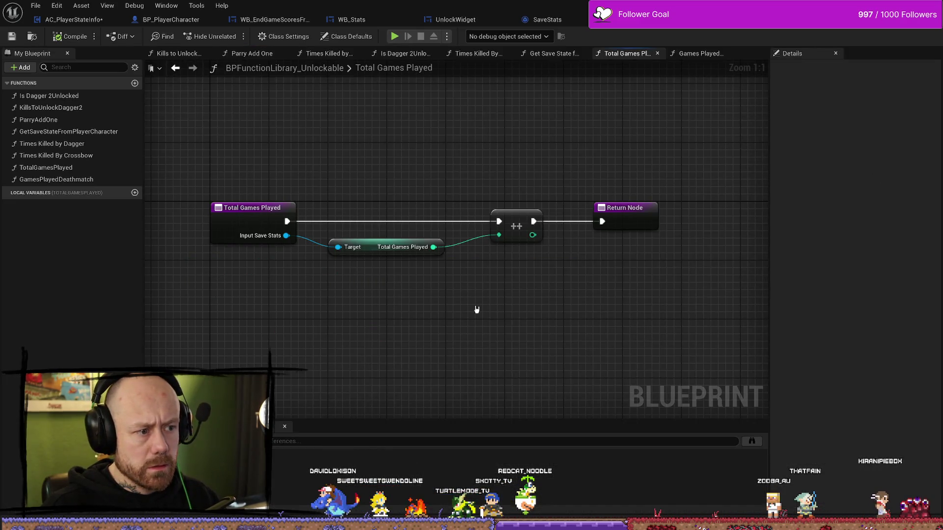
- Select the Total Games Played getter node to view its variable details
drag(621, 158, 385, 336)
click(410, 266)
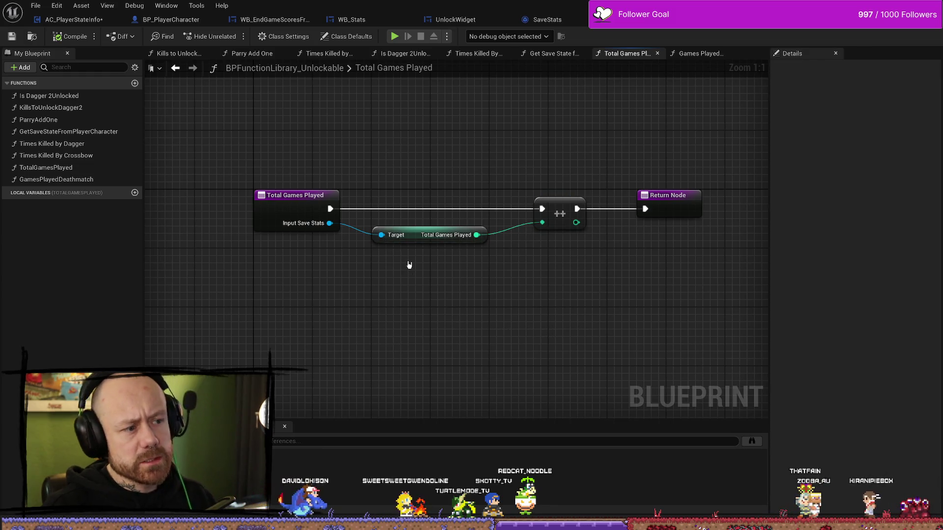
drag(382, 219, 460, 282)
click(460, 282)
click(428, 235)
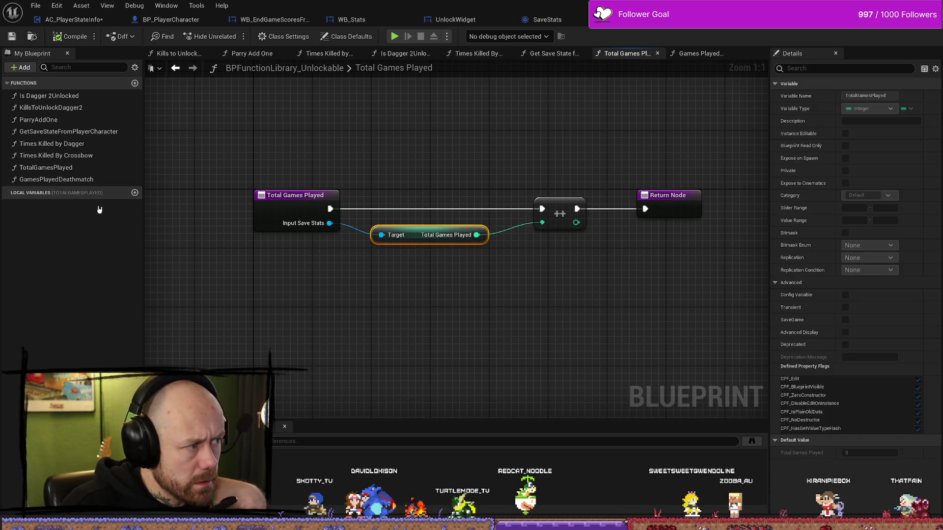
click(50, 167)
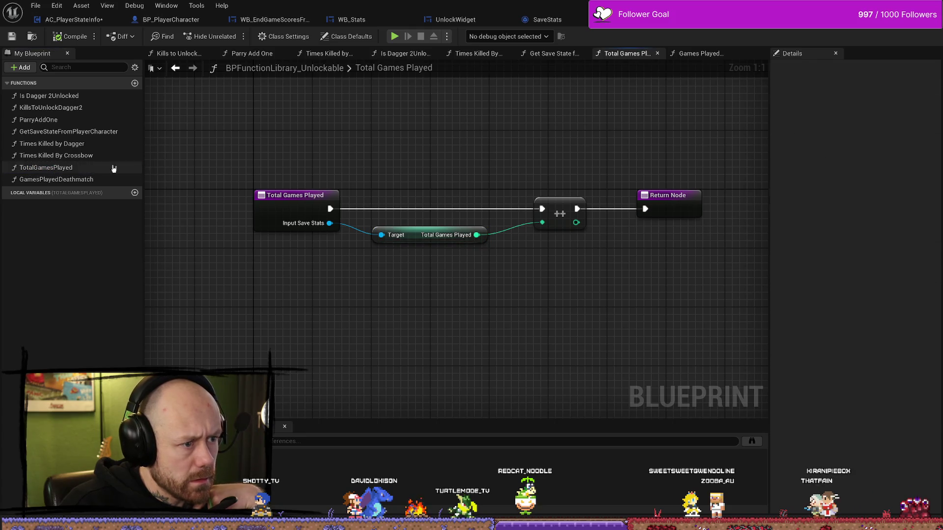
click(403, 232)
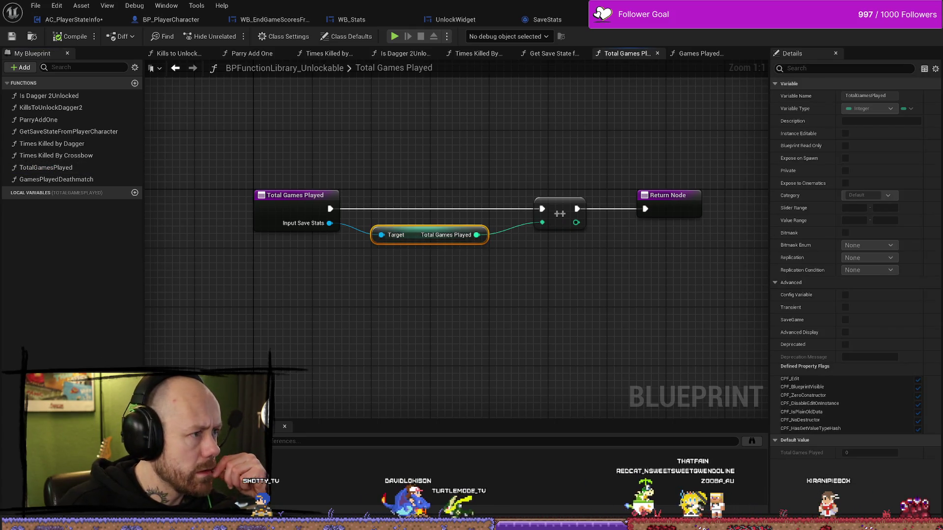
- Bring back the Message Log, shift it left and widen it to show full error lines
key(alt+Tab)
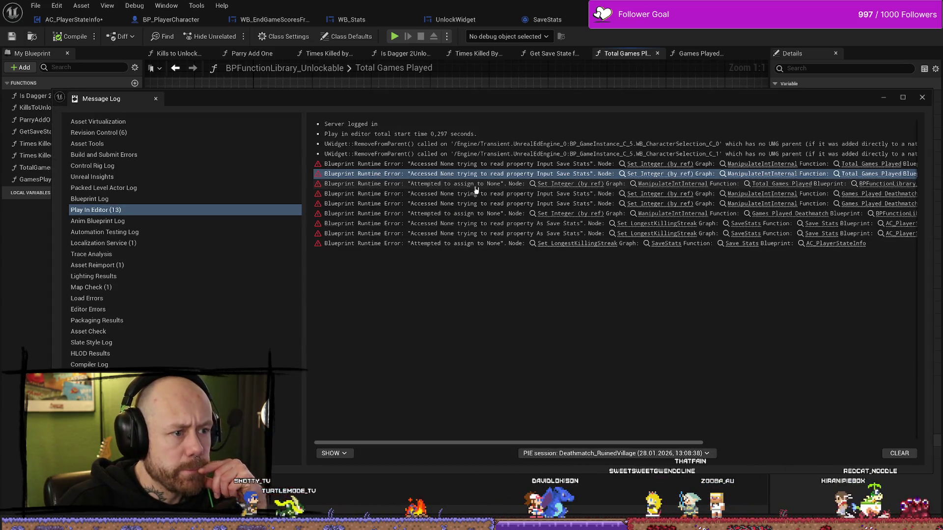
drag(637, 99, 427, 98)
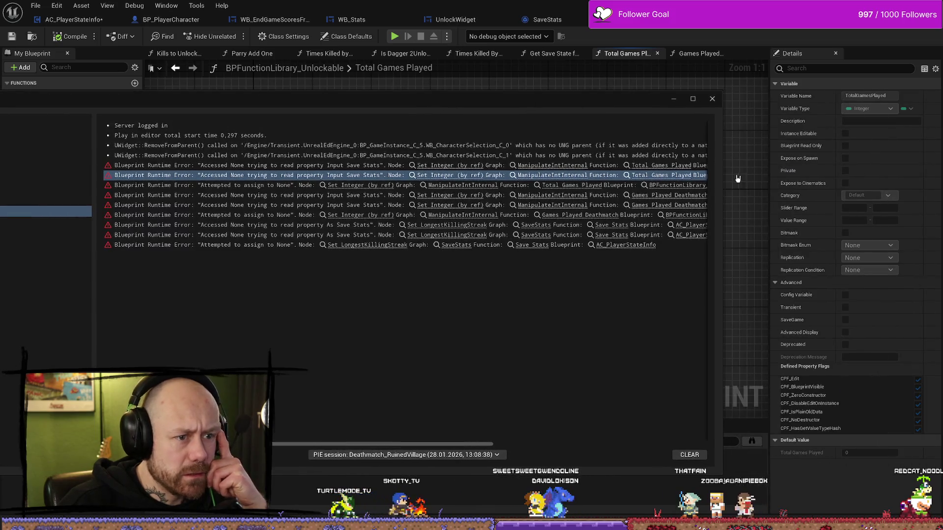
drag(723, 171, 940, 172)
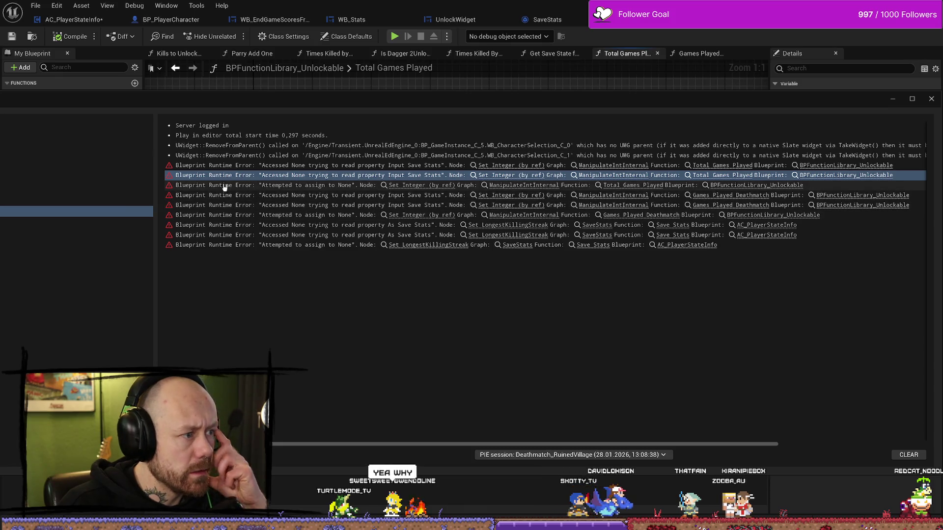
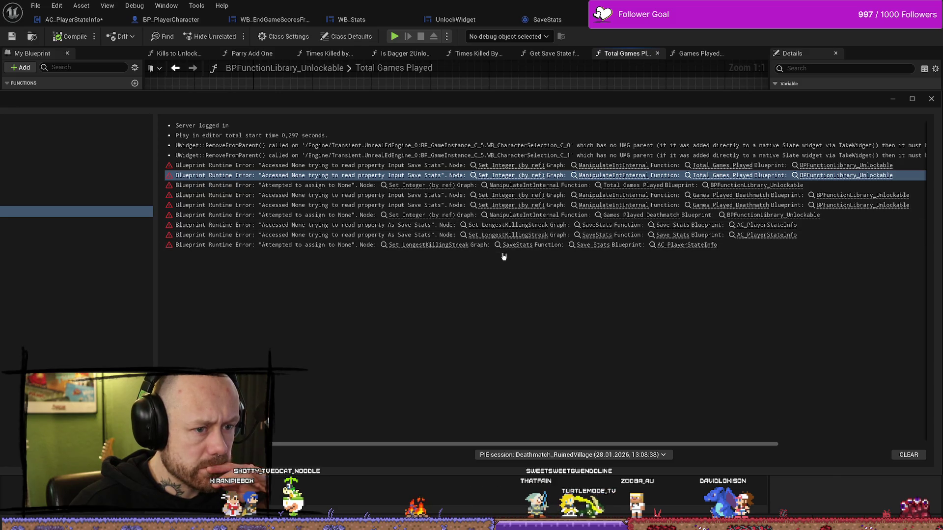
- Dismiss the Output Log and briefly toggle the Content Drawer open and closed
click(619, 185)
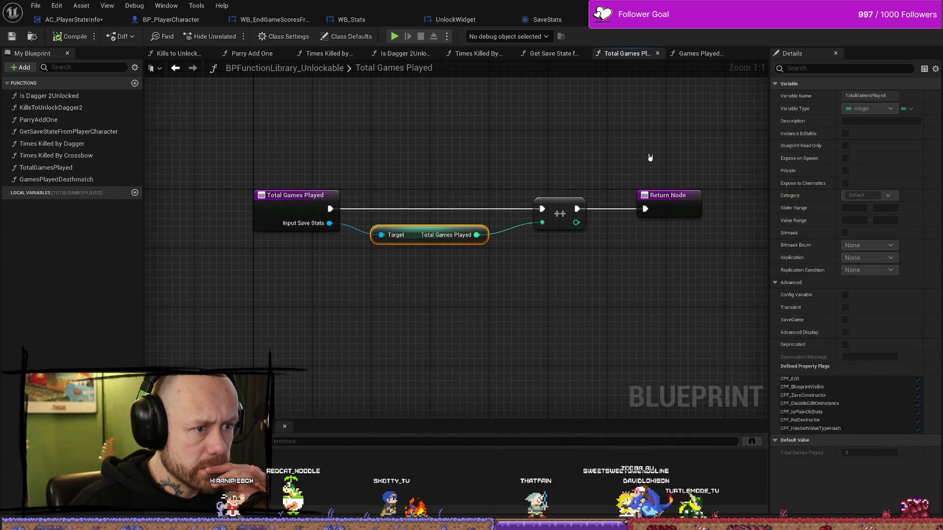
key(ctrl+space)
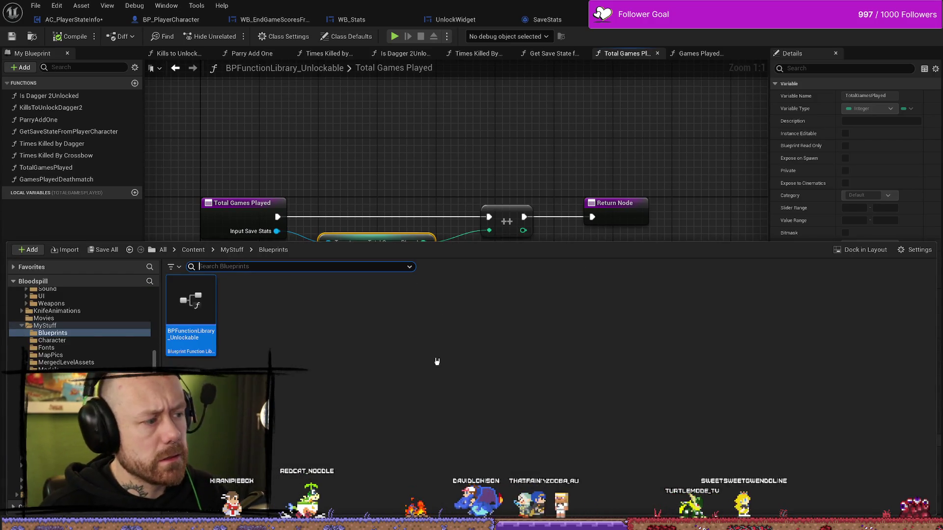
key(ctrl+space)
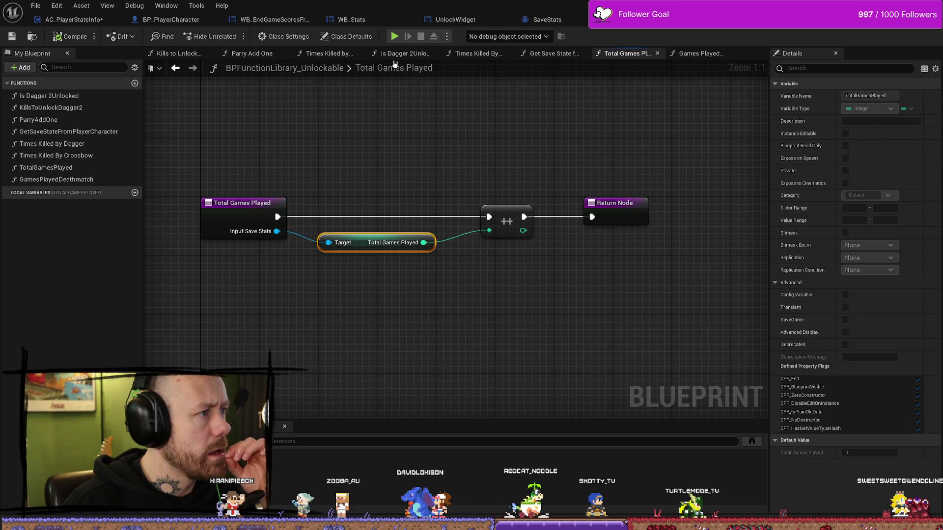
- Check SaveStats, the Manipulate Int macro and Kills to Unlock, ending on Parry Add One
click(560, 22)
click(639, 19)
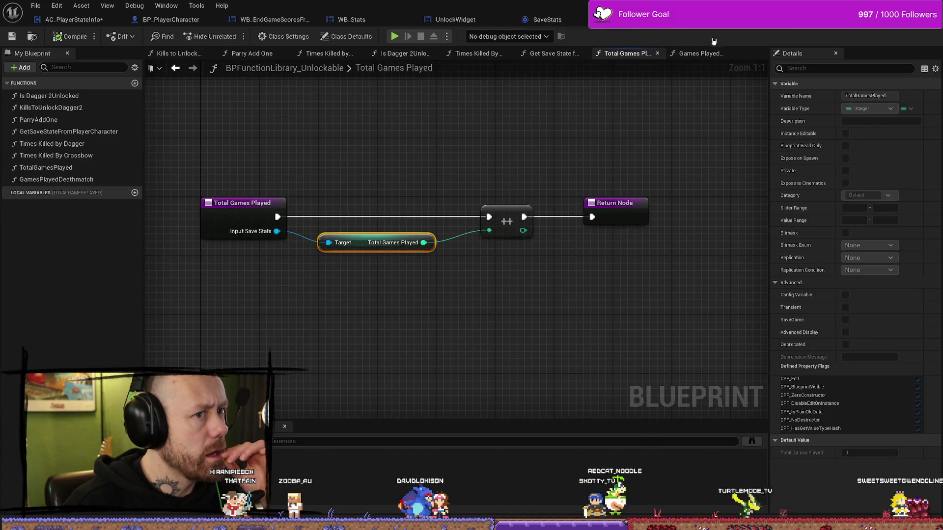
click(736, 19)
click(639, 19)
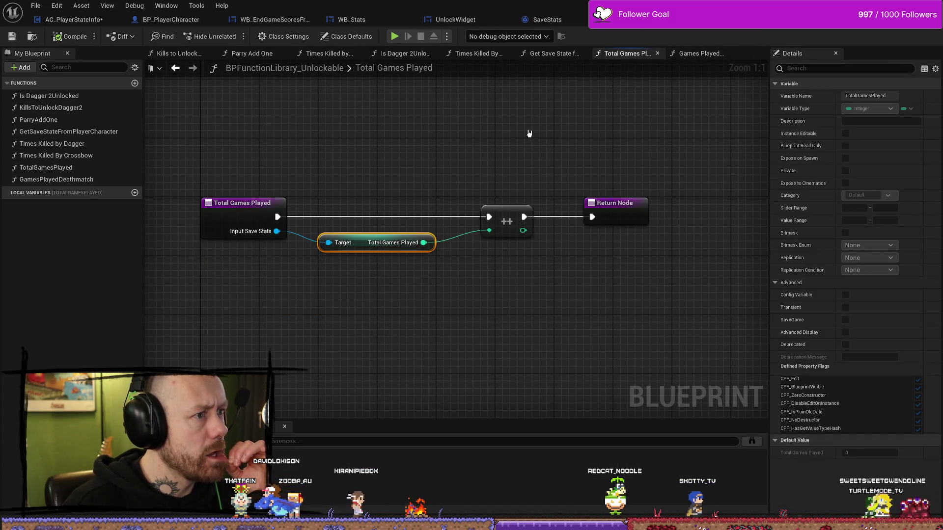
click(177, 53)
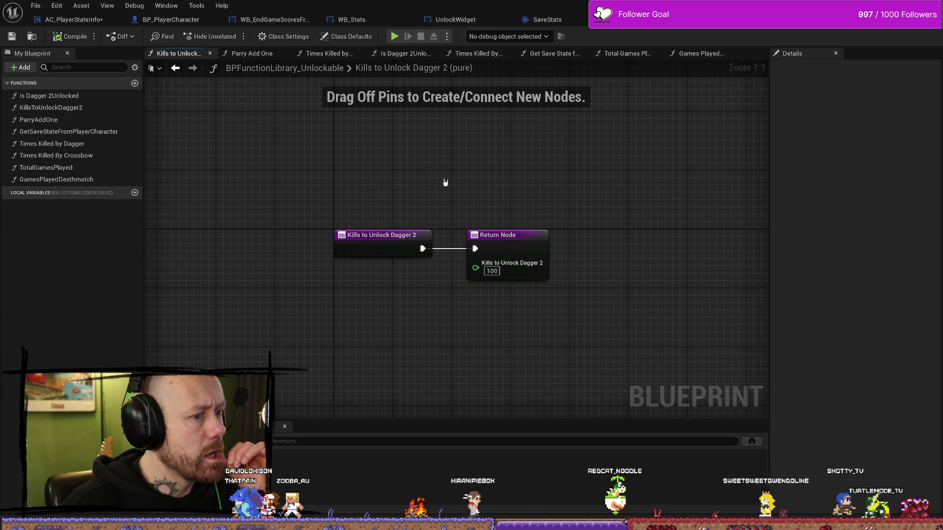
click(259, 56)
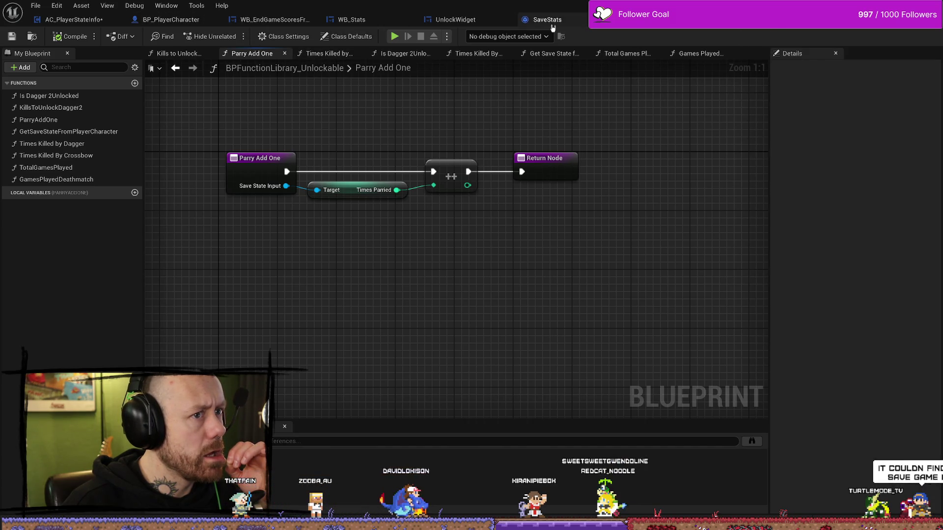
- In AC_PlayerStateInfo, connect StartSaveTimer's exec to the Set Timer by Event node
click(76, 21)
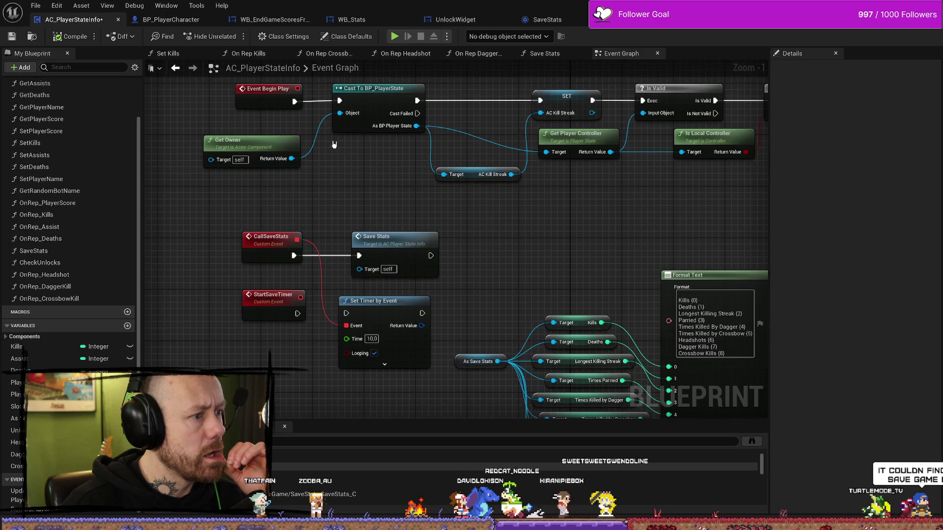
scroll(404, 227, down, 2)
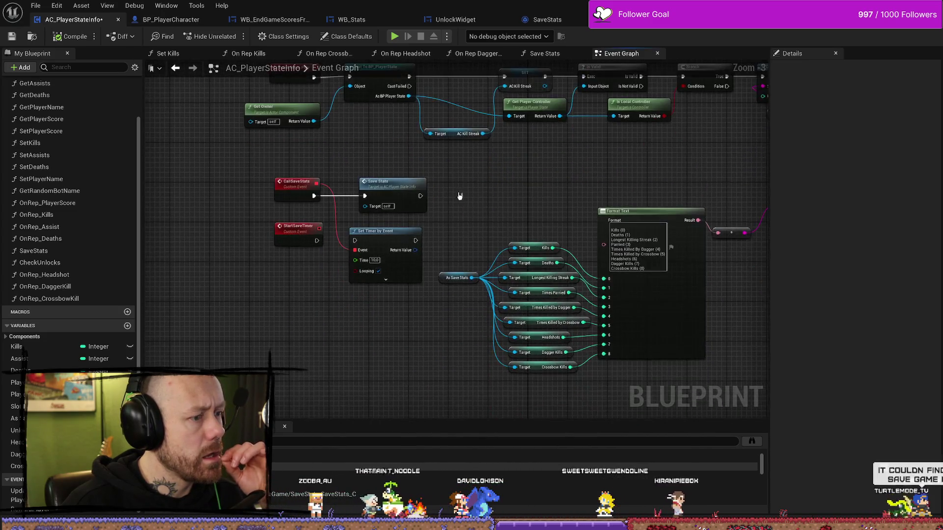
scroll(474, 196, up, 1)
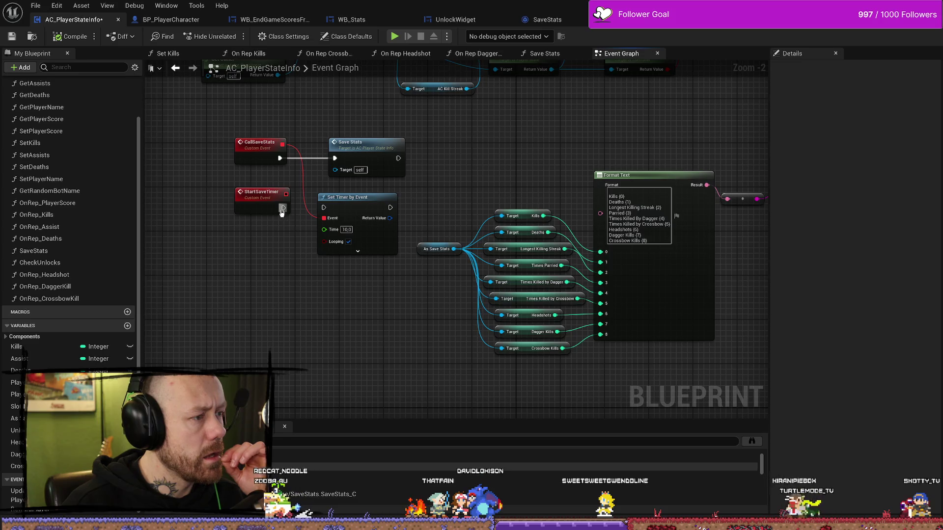
drag(283, 207, 323, 208)
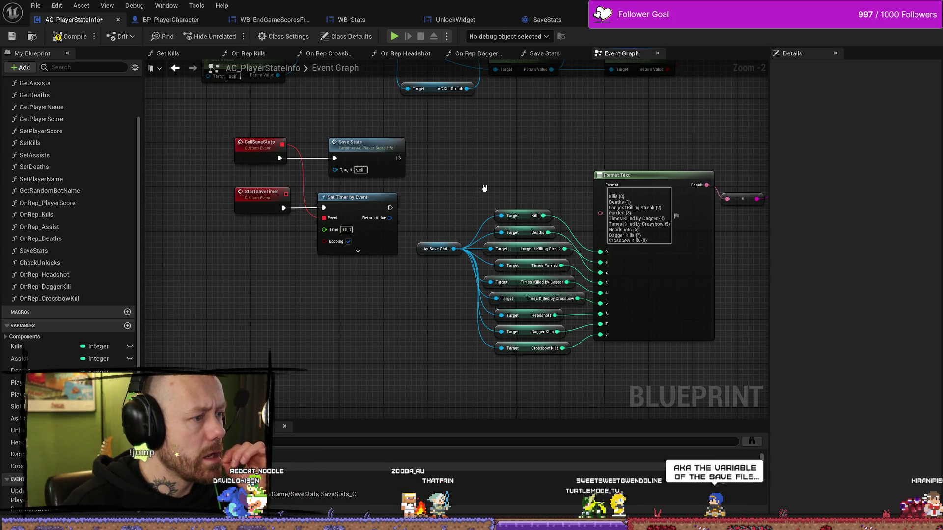
- Inspect the save-loading chain, Start Save Timer and Check Unlocks calls, back to BeginPlay
mouse_move(530, 150)
mouse_down()
mouse_move(514, 212)
mouse_move(539, 219)
mouse_move(419, 250)
mouse_move(268, 244)
mouse_up()
scroll(514, 213, down, 1)
mouse_move(617, 318)
mouse_down()
mouse_move(496, 305)
mouse_move(452, 313)
mouse_up()
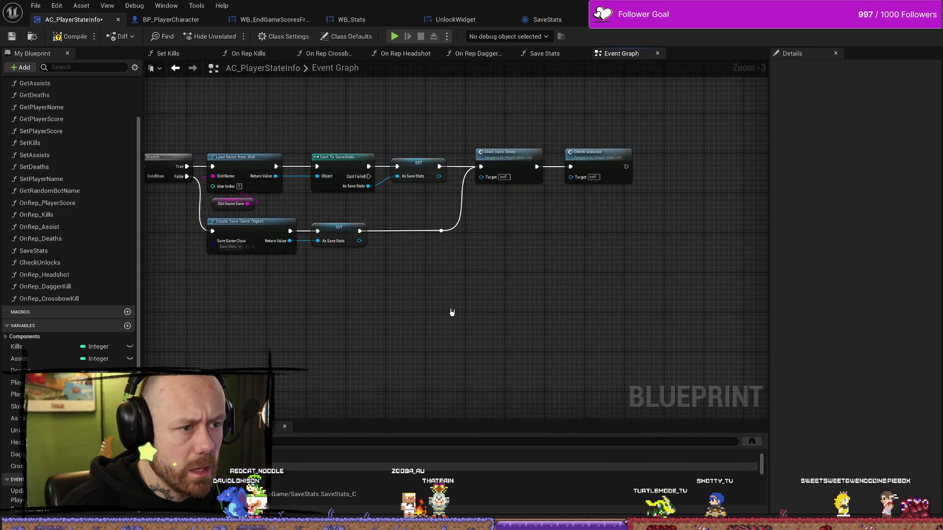
click(520, 150)
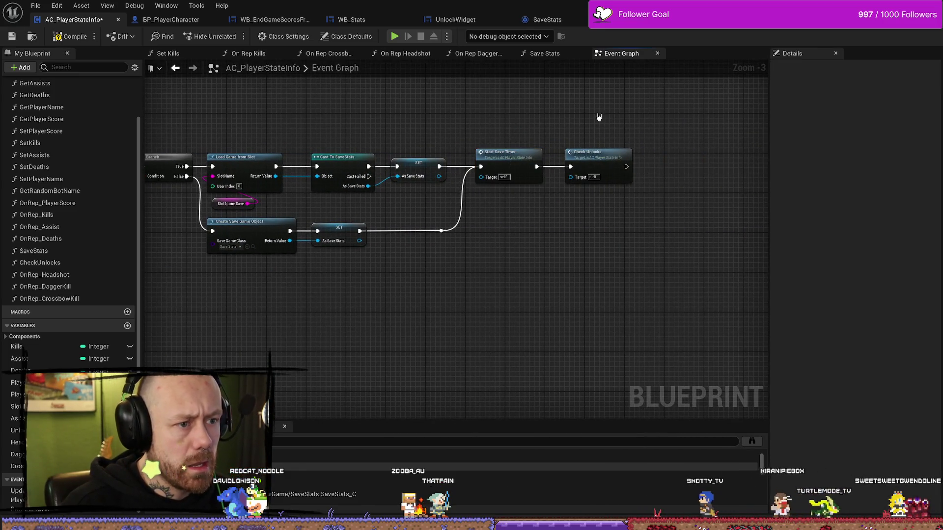
click(595, 153)
drag(441, 291, 561, 291)
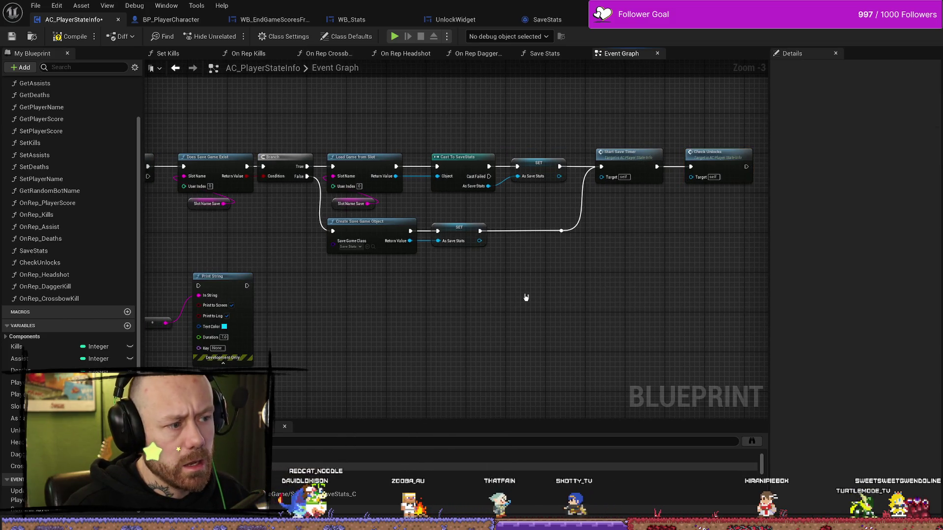
drag(399, 301, 560, 293)
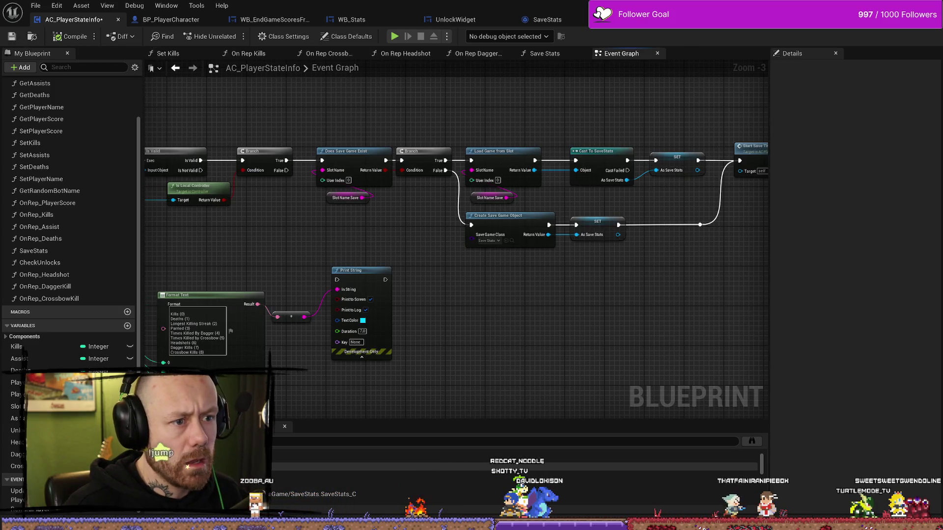
mouse_move(352, 251)
mouse_down()
mouse_move(569, 181)
mouse_move(657, 164)
mouse_move(683, 175)
mouse_up()
- Set the timer Time to 3000 and compile AC_PlayerStateInfo
scroll(371, 246, up, 2)
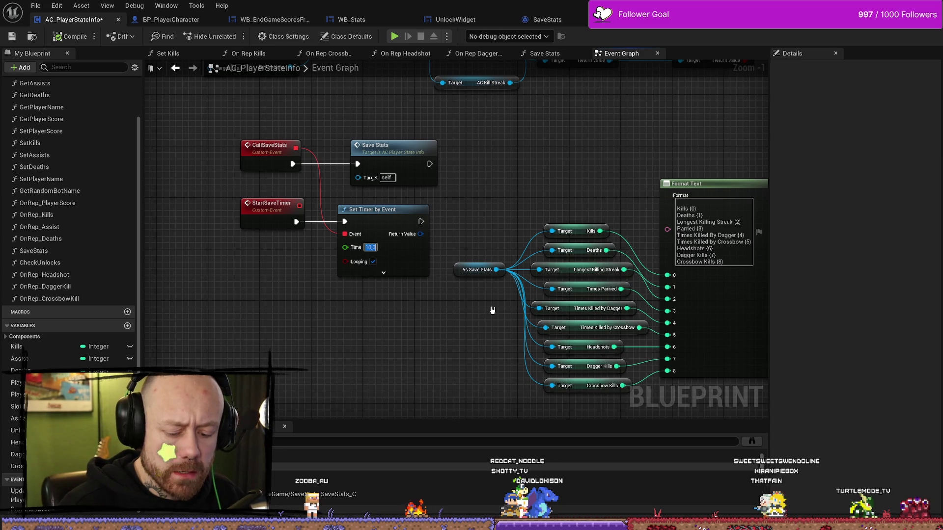
text(3000)
key(Return)
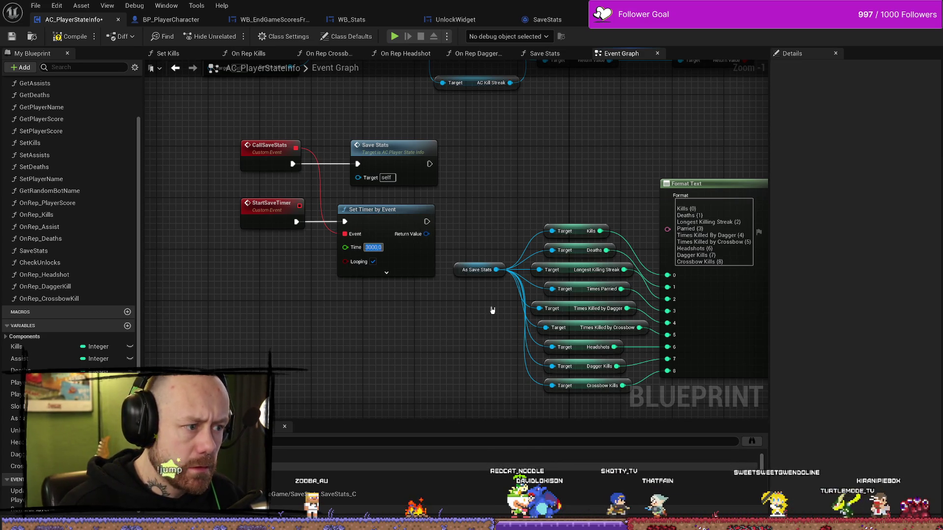
click(12, 36)
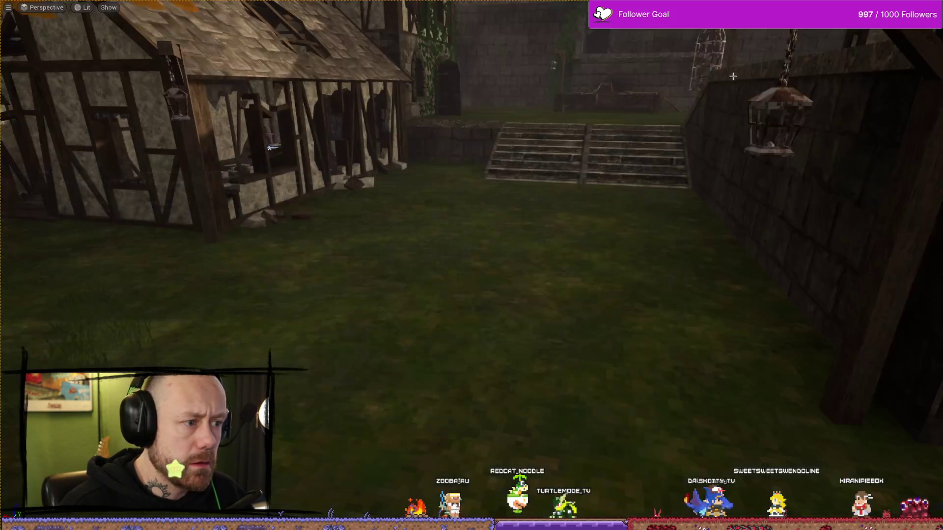
- Start a play session and quit the current match from the pause menu
key(alt+p)
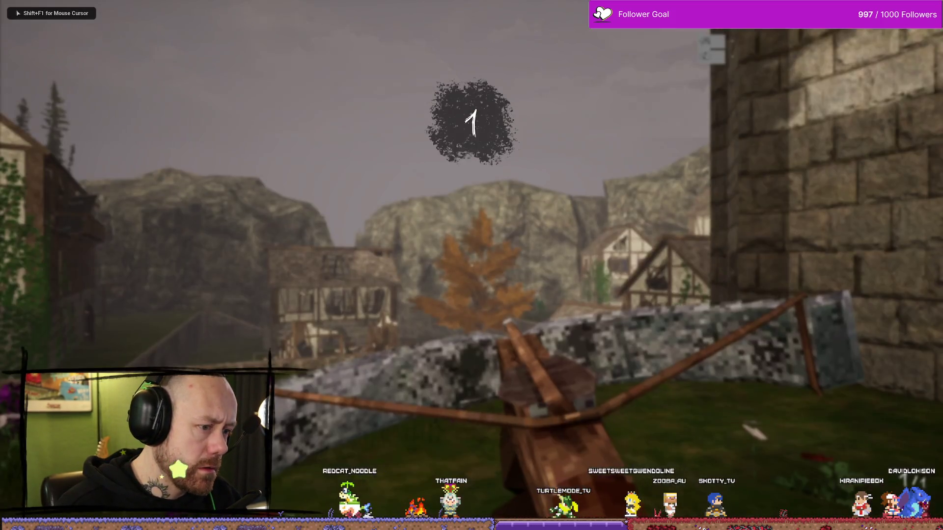
key(Escape)
click(160, 251)
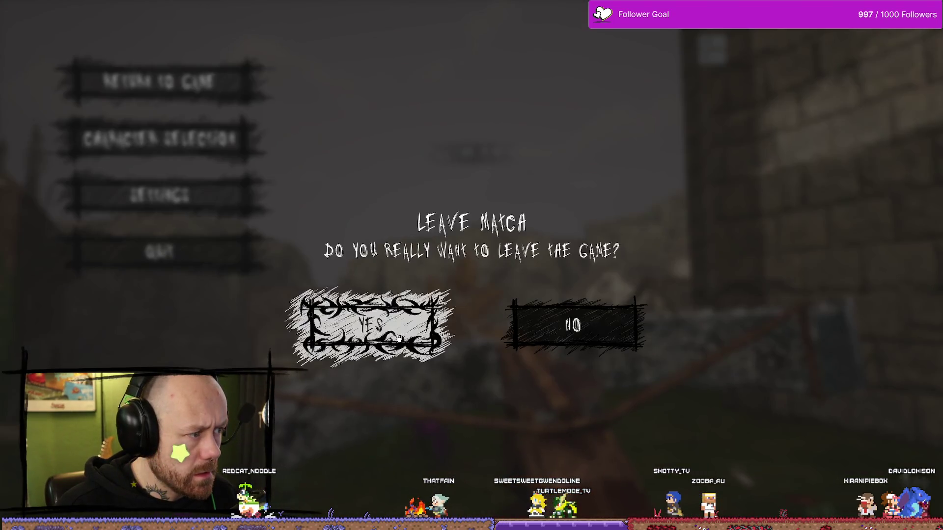
click(370, 324)
- Start a singleplayer match with 2 bots, 2 points to win, on One V One
click(92, 283)
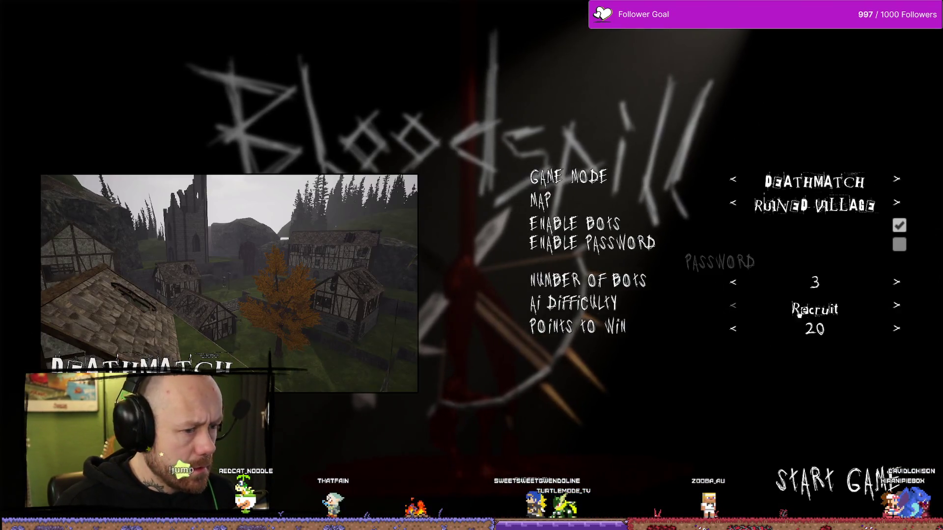
click(734, 285)
click(733, 329)
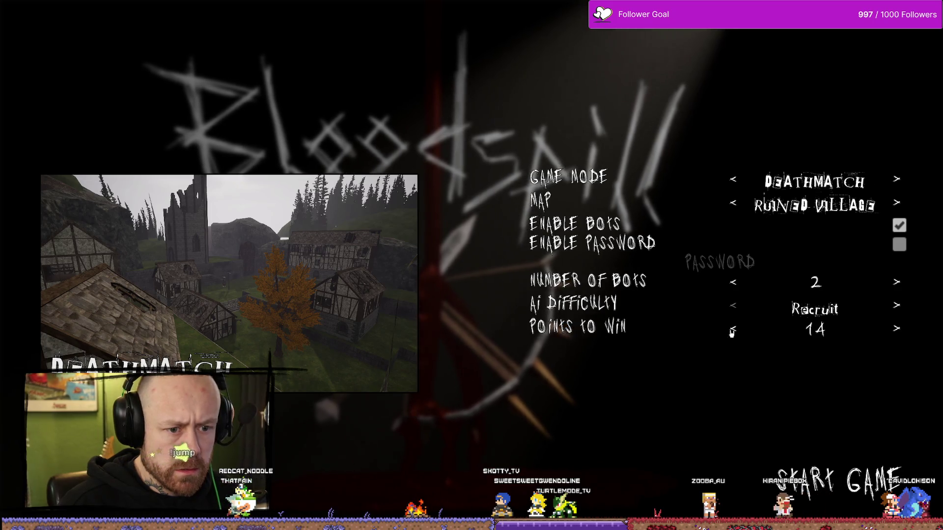
click(733, 329)
click(733, 330)
click(733, 330)
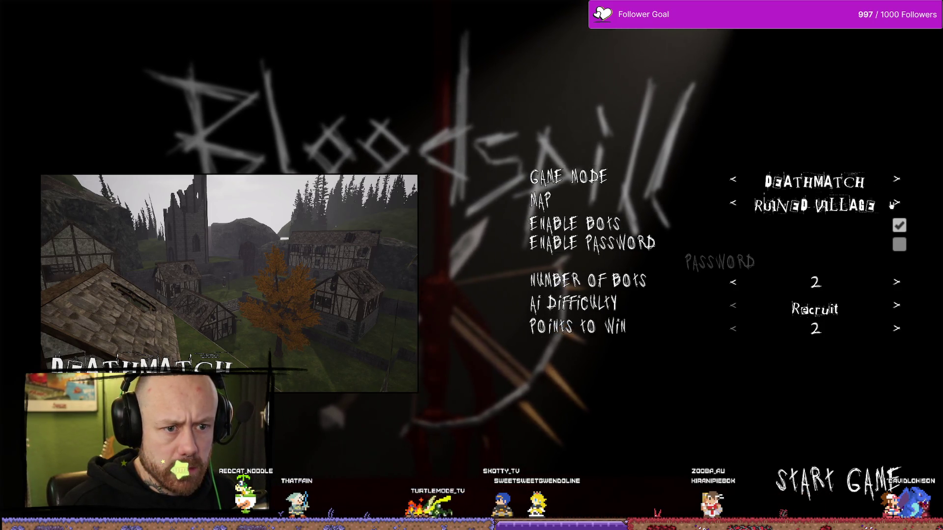
click(898, 203)
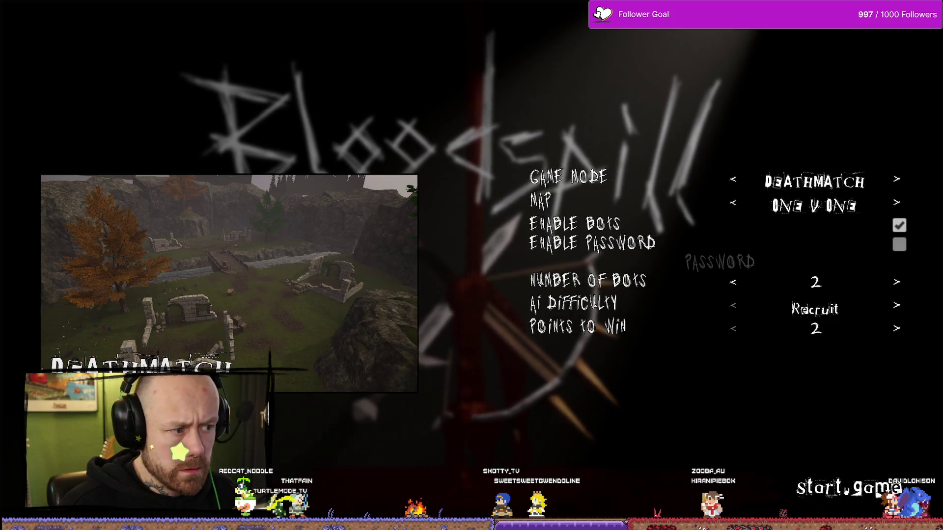
click(845, 490)
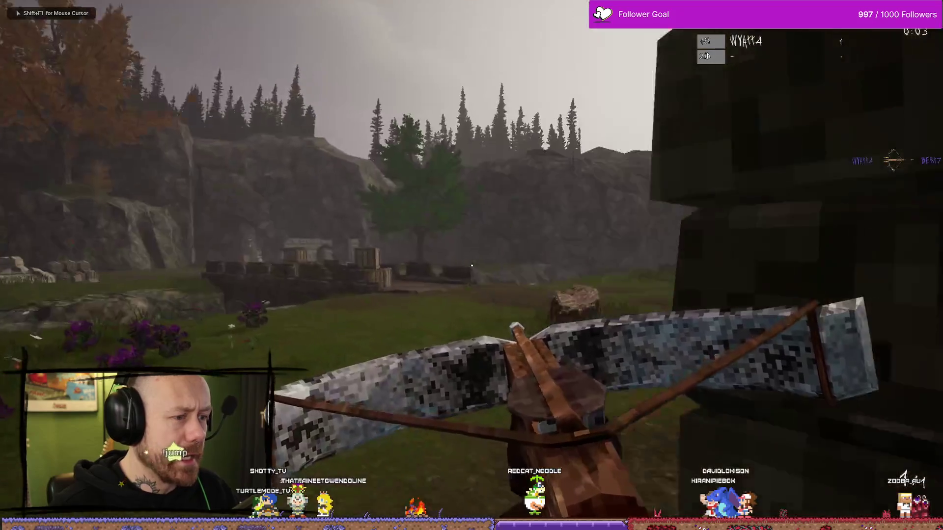
- Play the match to its scoreboard, open the player stats screen, then stop the session
key(w)
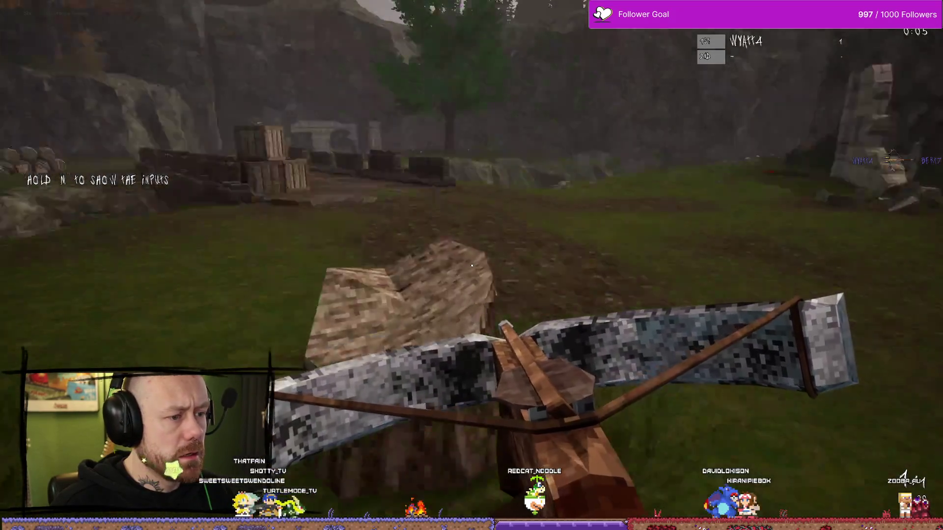
key(w)
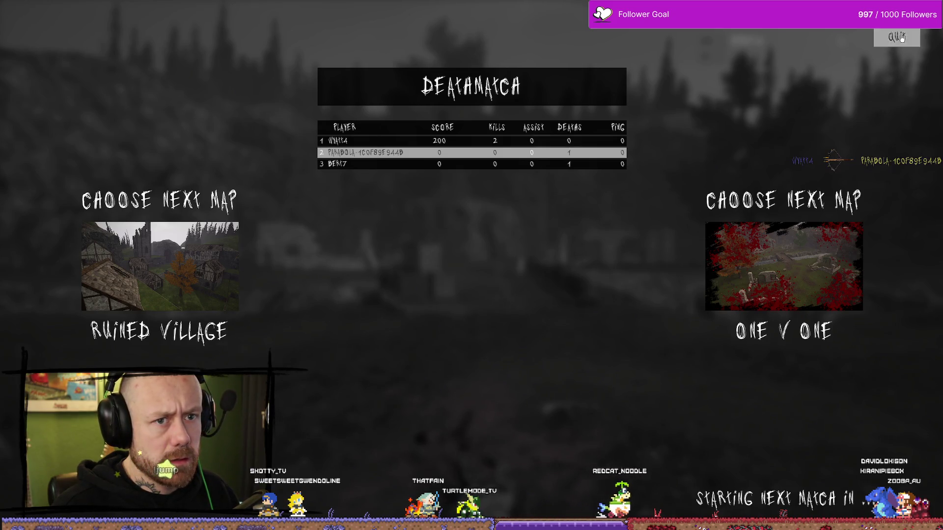
click(902, 38)
click(64, 309)
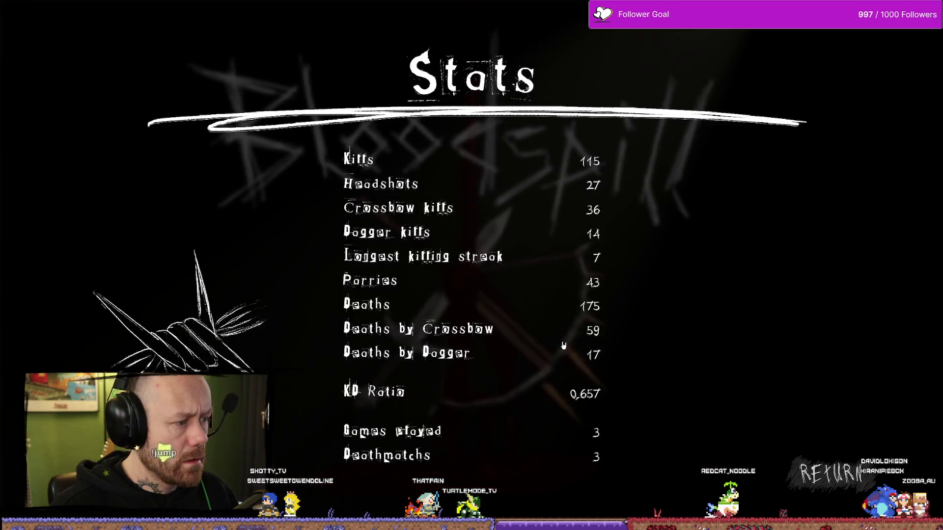
key(Escape)
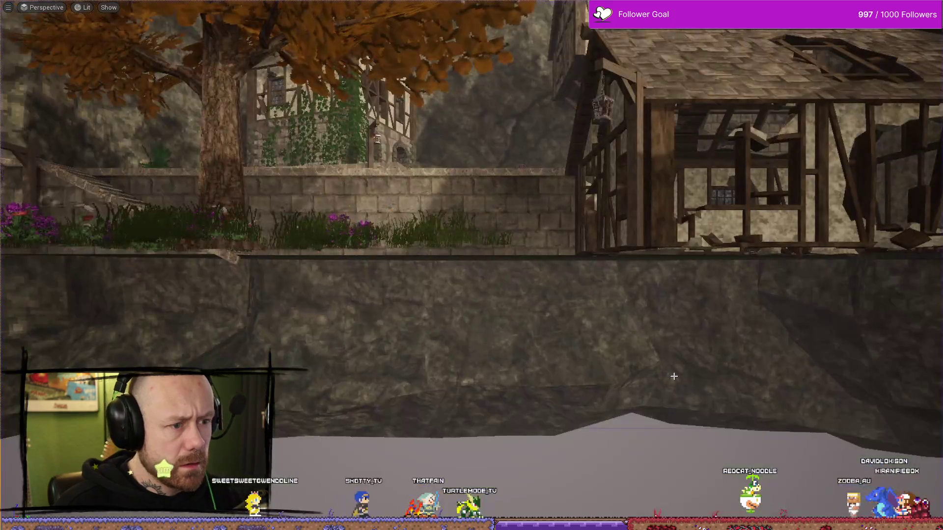
- Relaunch and stop a quick play session, then switch back to the AC_PlayerStateInfo editor
key(ctrl+space)
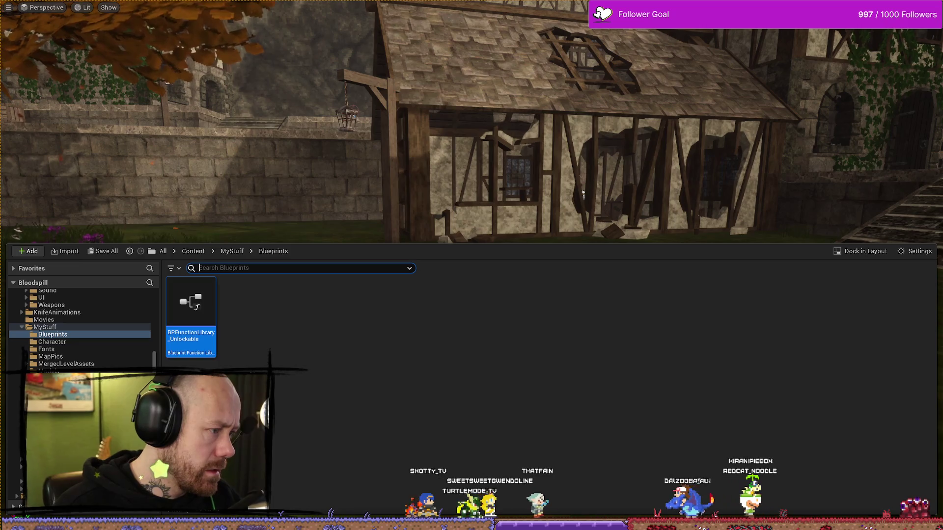
drag(574, 62, 593, 85)
key(alt+p)
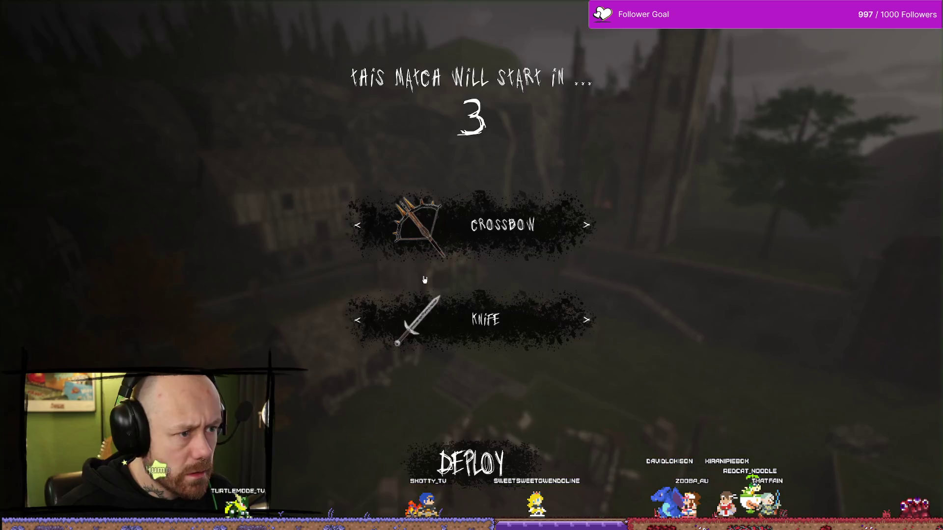
key(Escape)
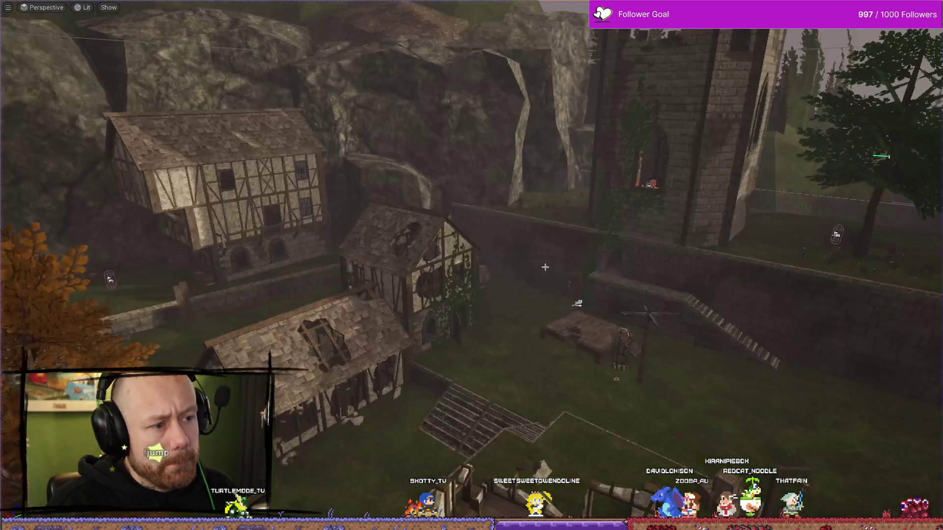
key(ctrl+space)
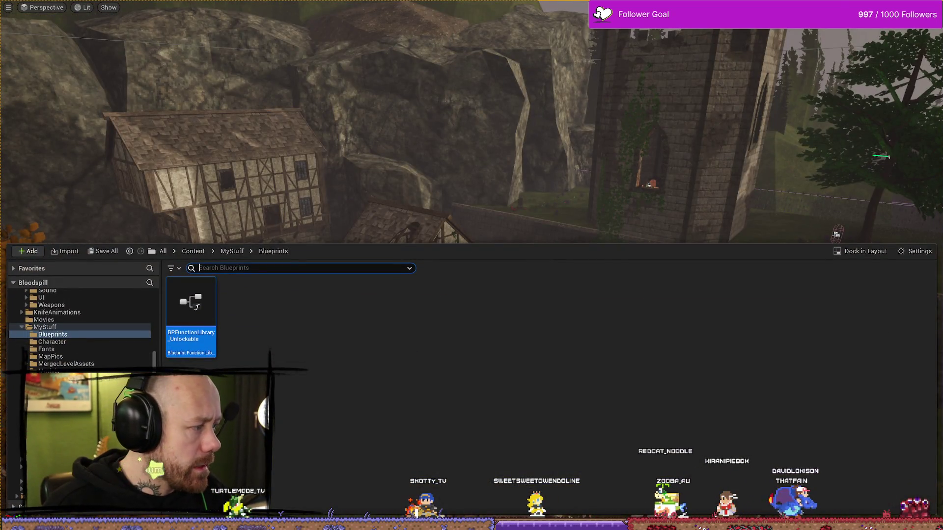
key(alt+Tab)
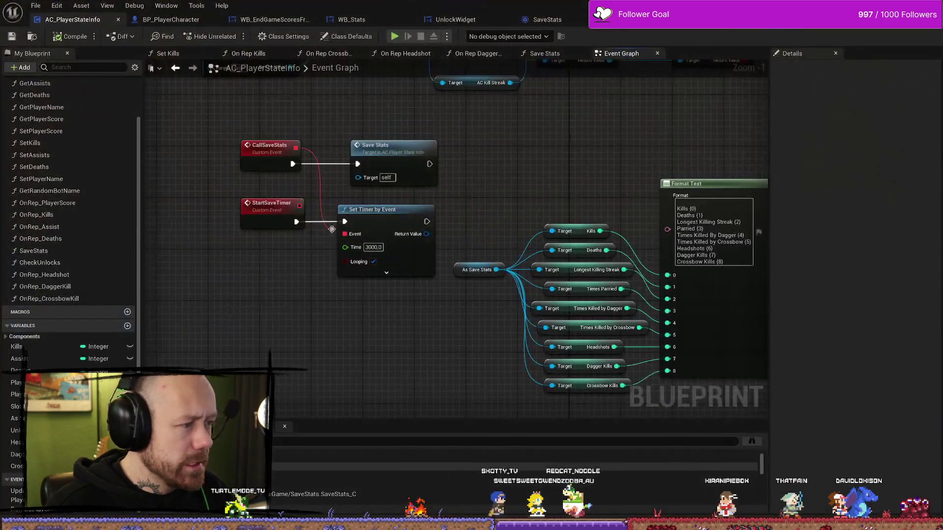
- Pan to the Load Game from Slot chain feeding Start Save Timer and Check Unlocks, jumping to StartSaveTimer
mouse_move(587, 262)
mouse_down()
mouse_move(417, 272)
mouse_move(173, 268)
mouse_move(549, 242)
mouse_up()
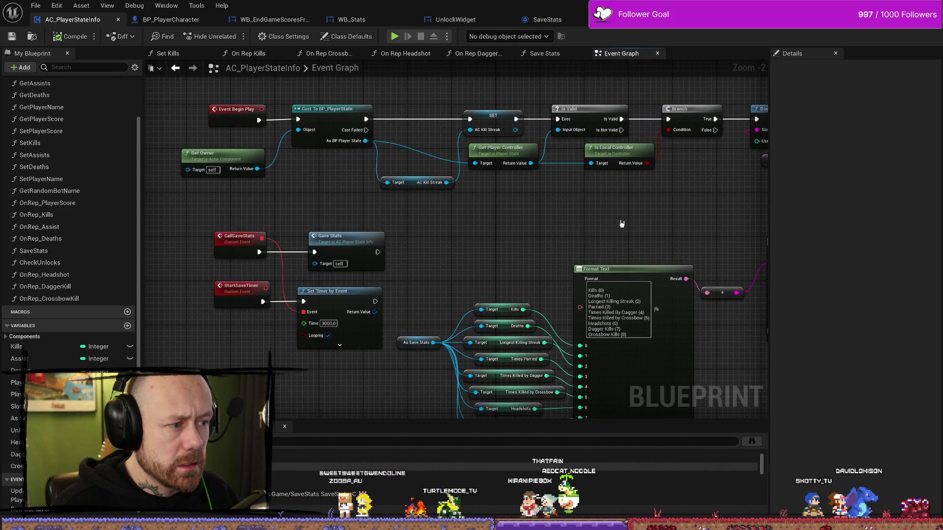
drag(658, 219, 284, 229)
drag(513, 224, 287, 222)
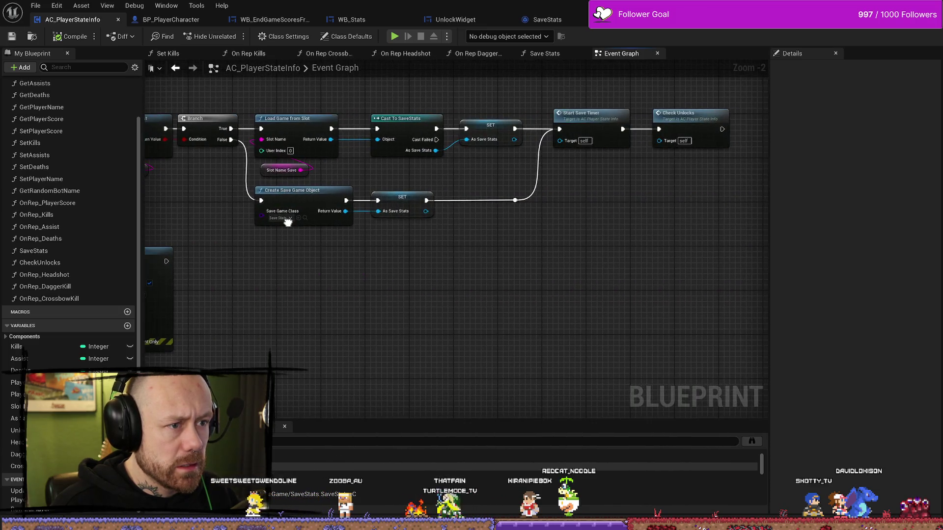
double_click(589, 118)
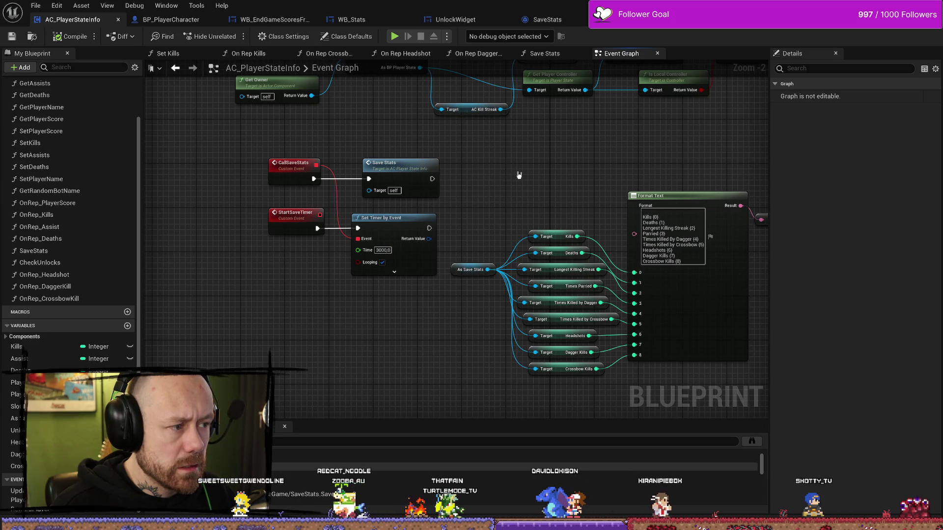
mouse_move(536, 179)
mouse_down()
mouse_move(465, 206)
mouse_move(422, 320)
mouse_up()
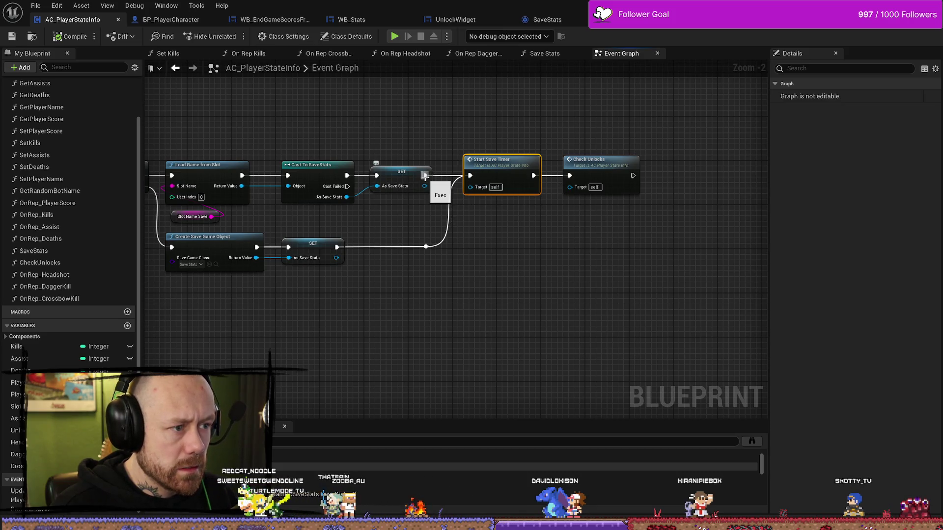
drag(484, 224, 639, 259)
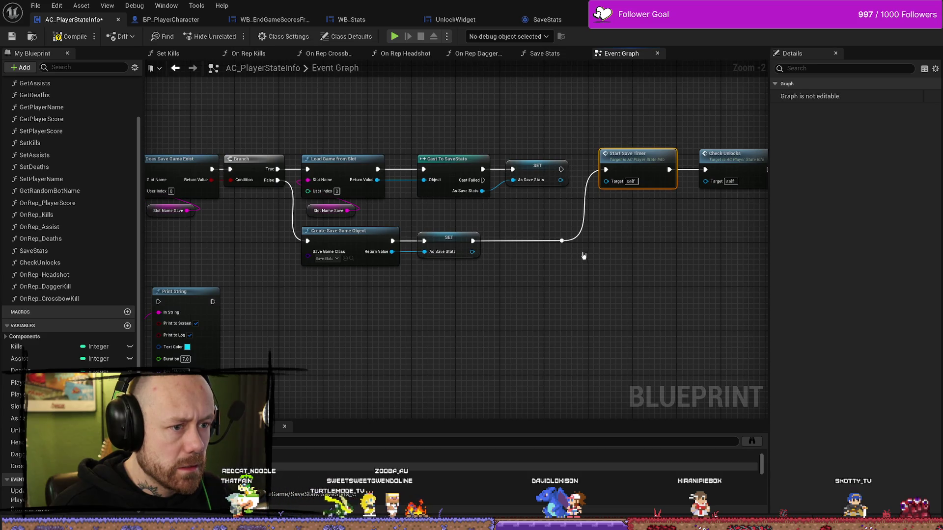
click(624, 304)
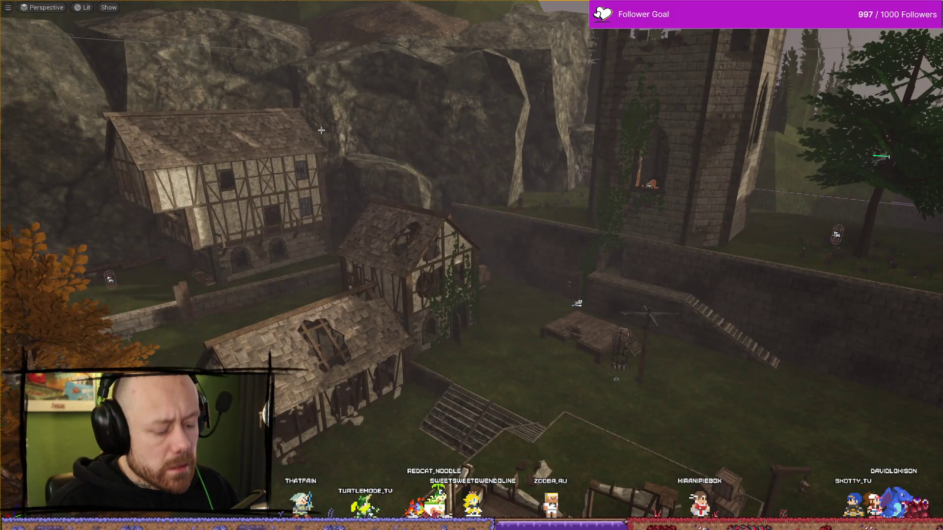
- Start a play session, deploy, and quit the match via the pause menu
key(alt+p)
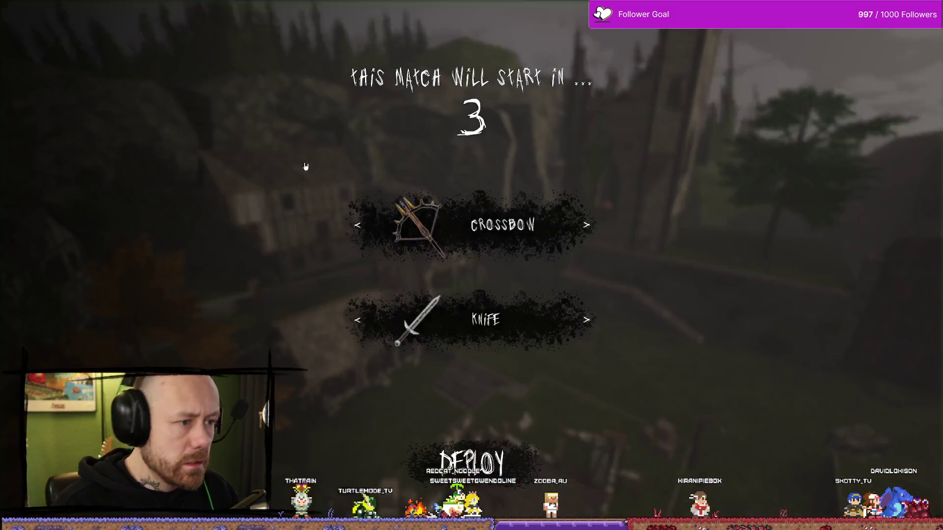
click(471, 458)
key(Escape)
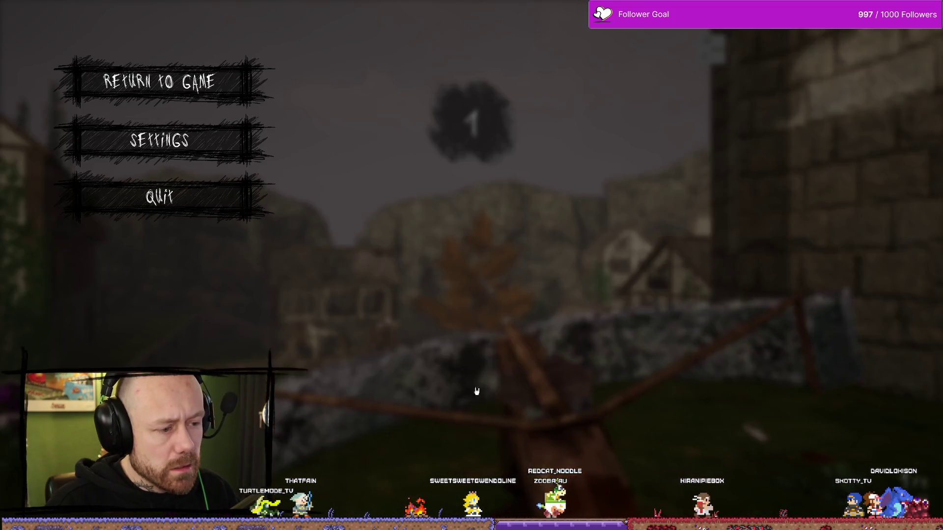
click(187, 198)
click(420, 341)
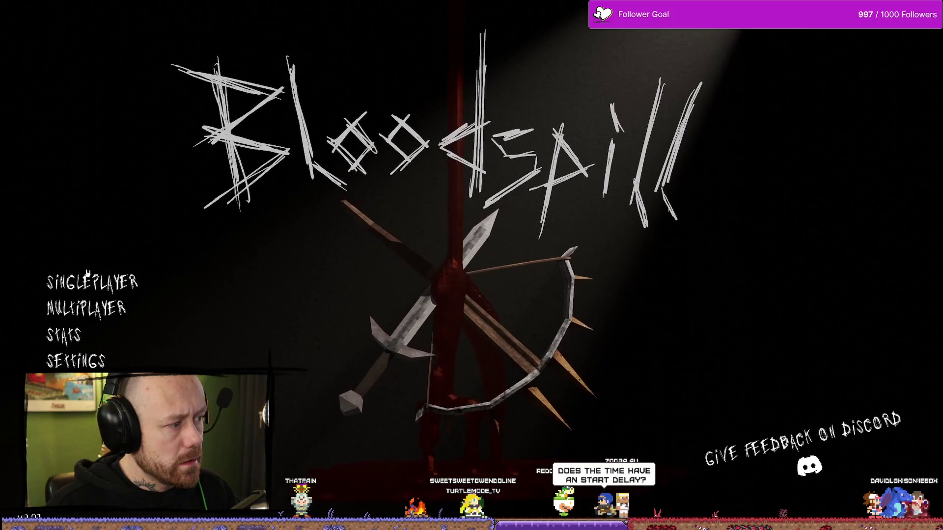
- Start a singleplayer game on the One V One map
click(93, 283)
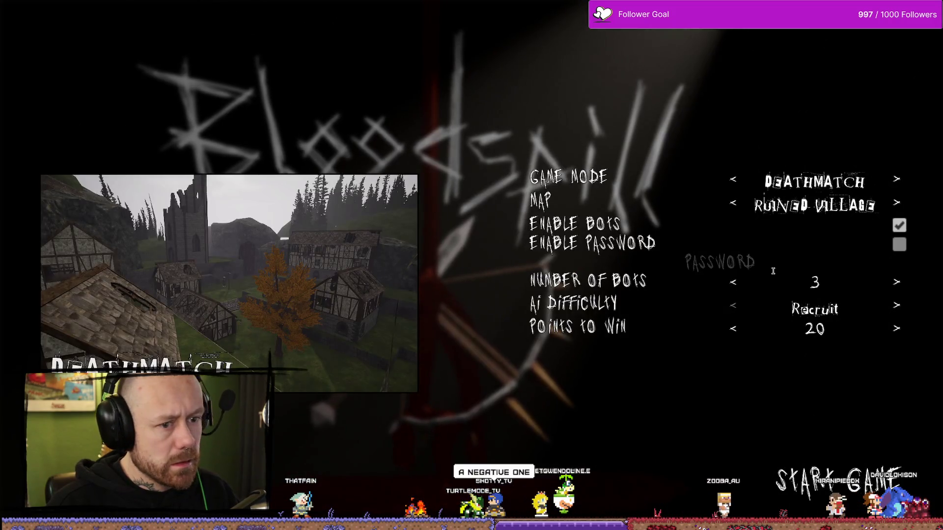
click(734, 205)
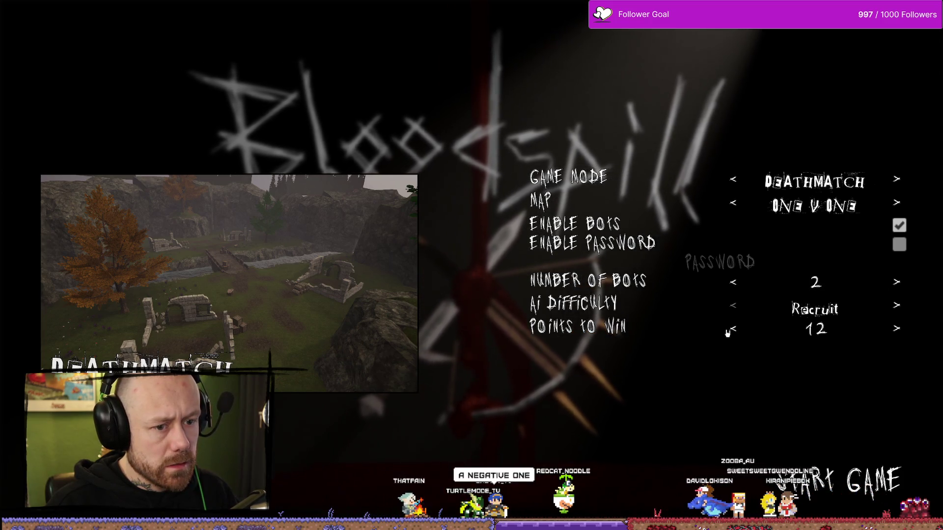
click(826, 446)
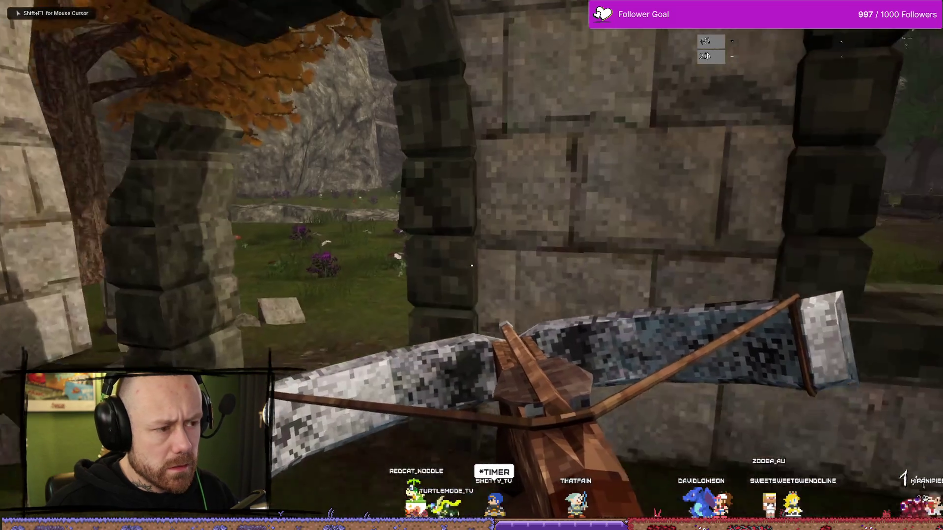
- Play to the scoreboard, check the Stats screen showing 115 kills, and stop the session
key(w)
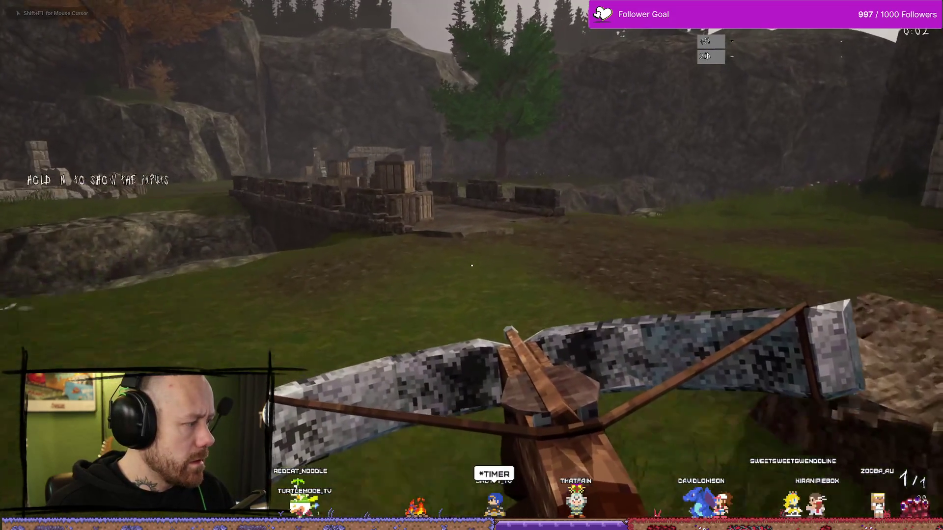
key(w)
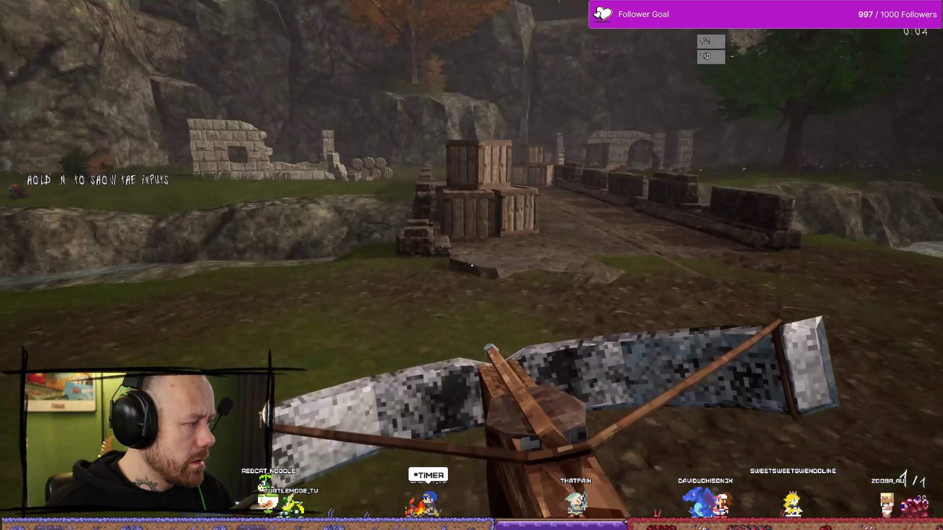
key(w)
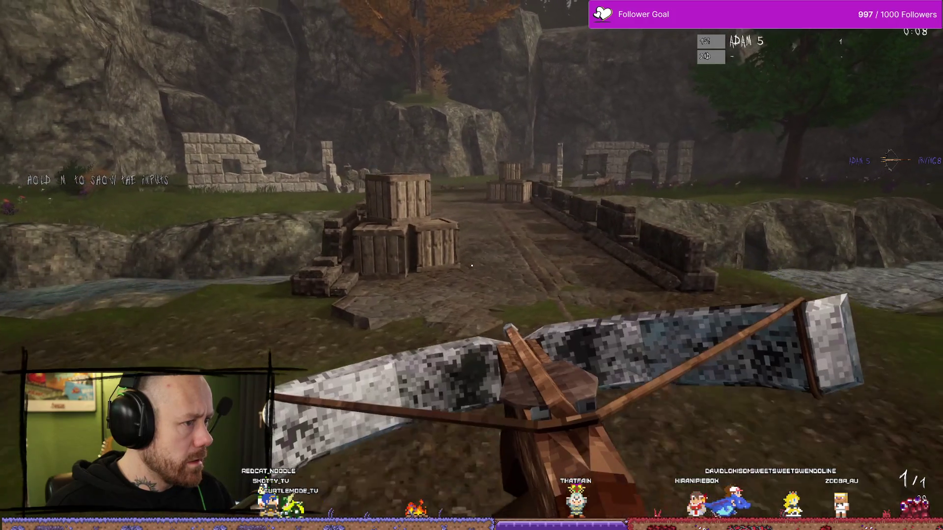
key(w)
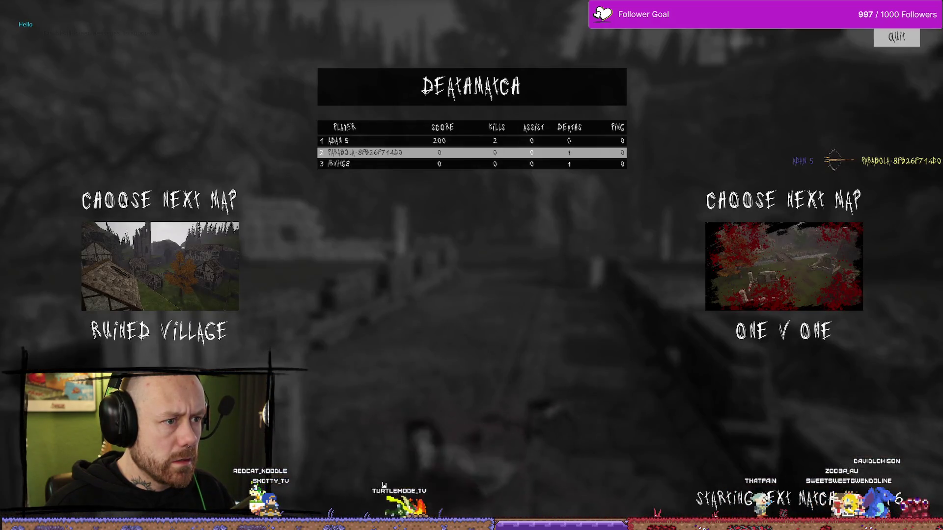
click(897, 42)
click(74, 323)
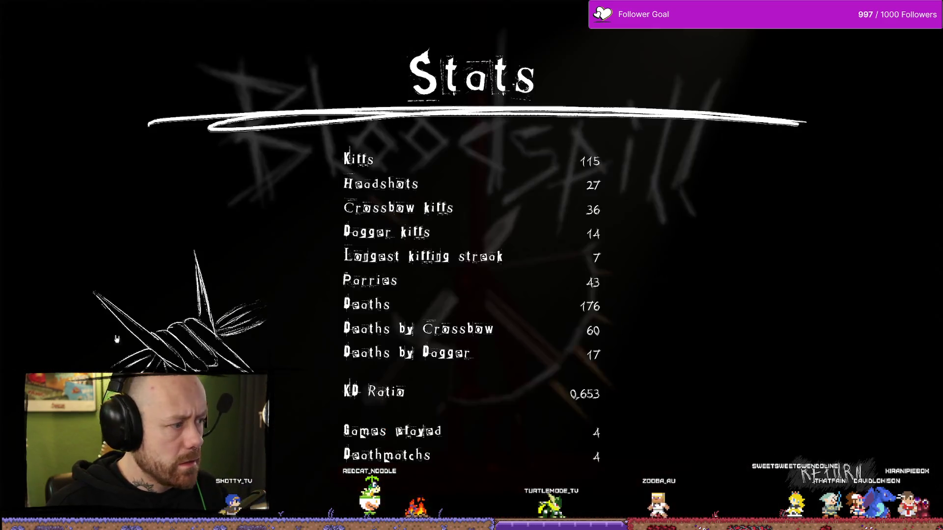
key(Escape)
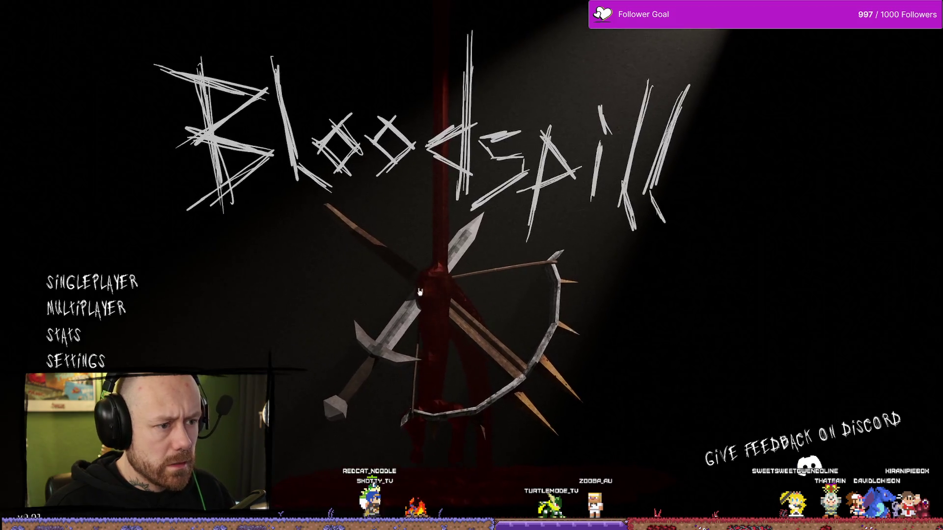
key(Escape)
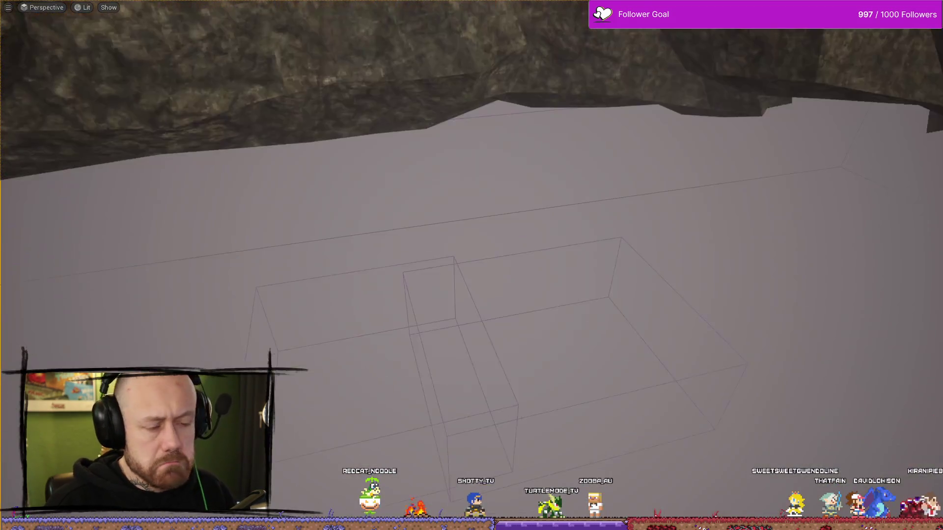
- In AC_PlayerStateInfo, add a For Each Loop on Start Save Timer's Target, then delete it
key(ctrl+space)
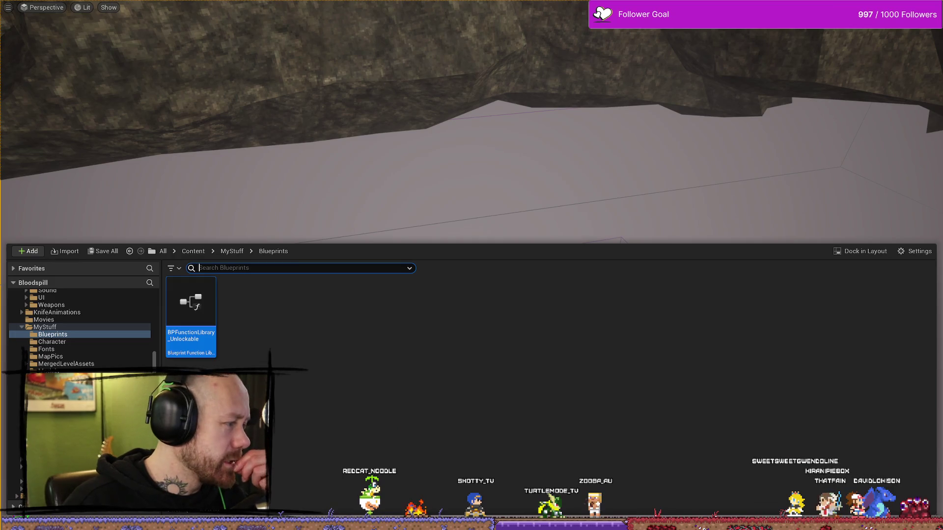
key(alt+Tab)
mouse_move(547, 172)
mouse_down()
mouse_move(589, 189)
mouse_move(552, 174)
mouse_move(526, 278)
mouse_up()
click(593, 253)
click(604, 270)
click(575, 314)
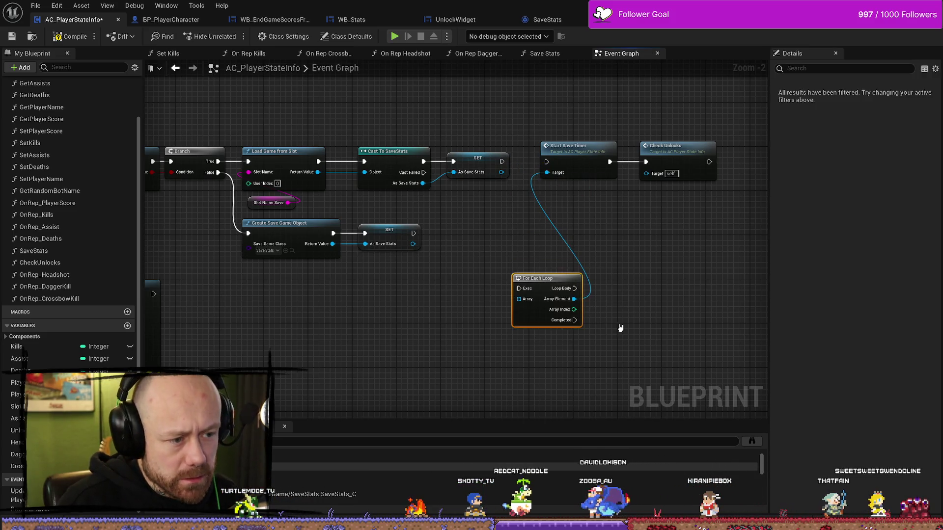
key(Delete)
- Wire the SET node's exec into Start Save Timer, then undo both changes
drag(501, 162, 547, 162)
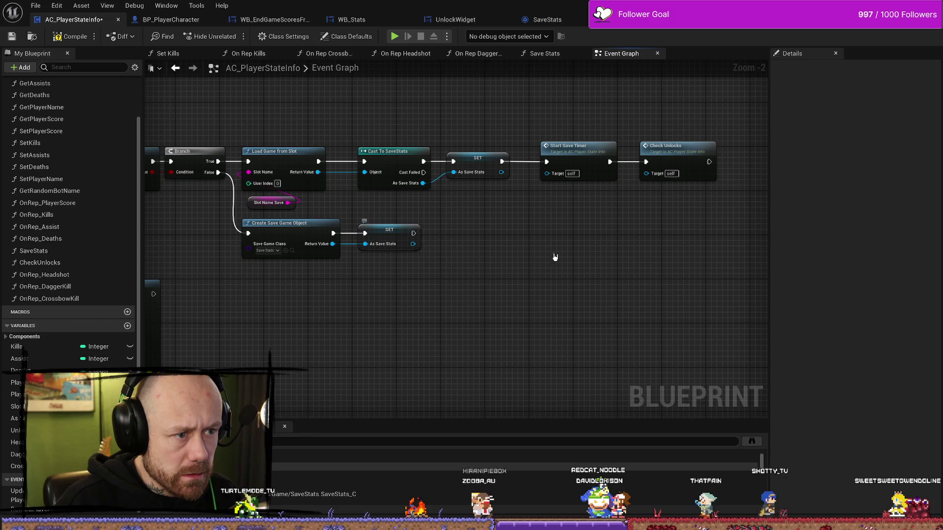
key(ctrl+z)
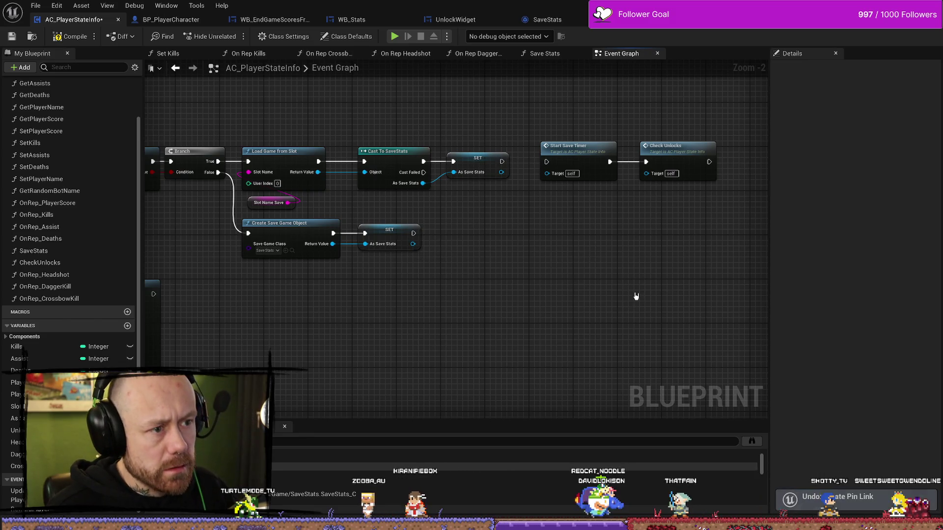
key(ctrl+z)
key(ctrl+z)
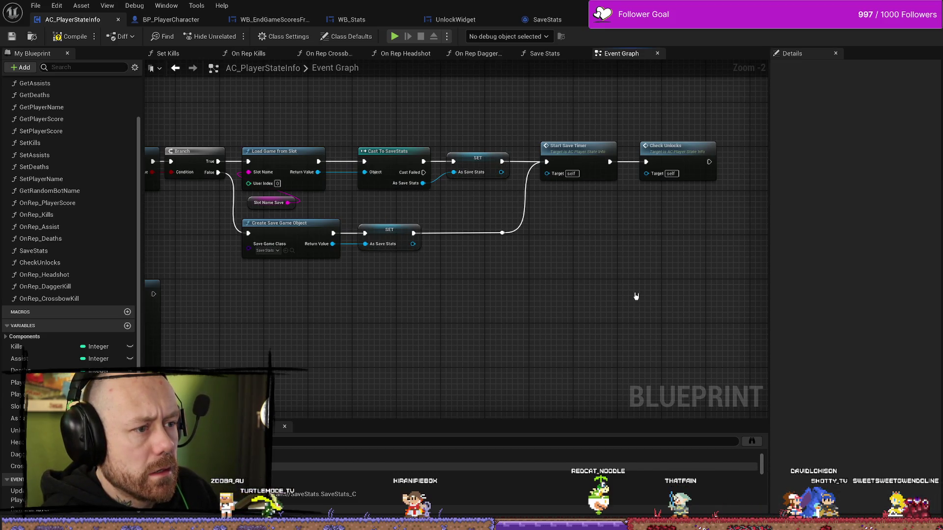
- Compile the AC_PlayerStateInfo blueprint cleanly
scroll(637, 295, down, 3)
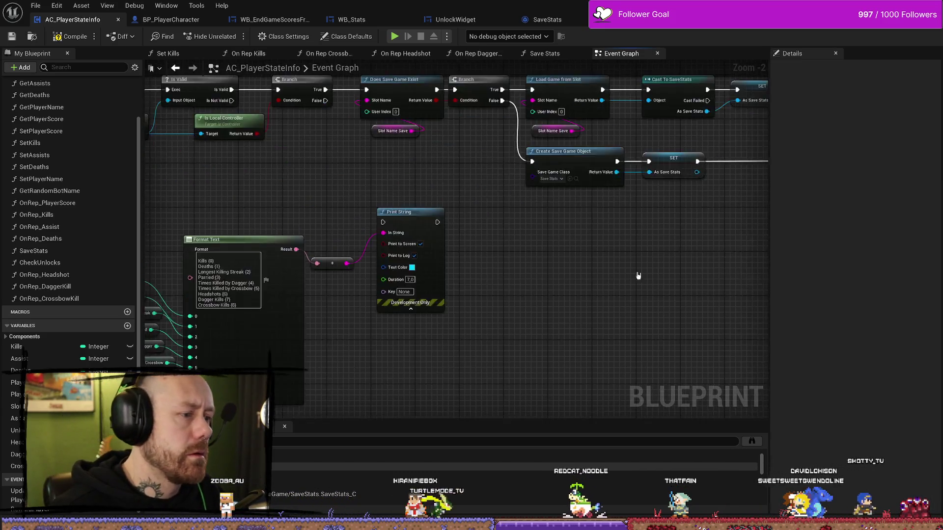
scroll(401, 230, up, 3)
click(69, 37)
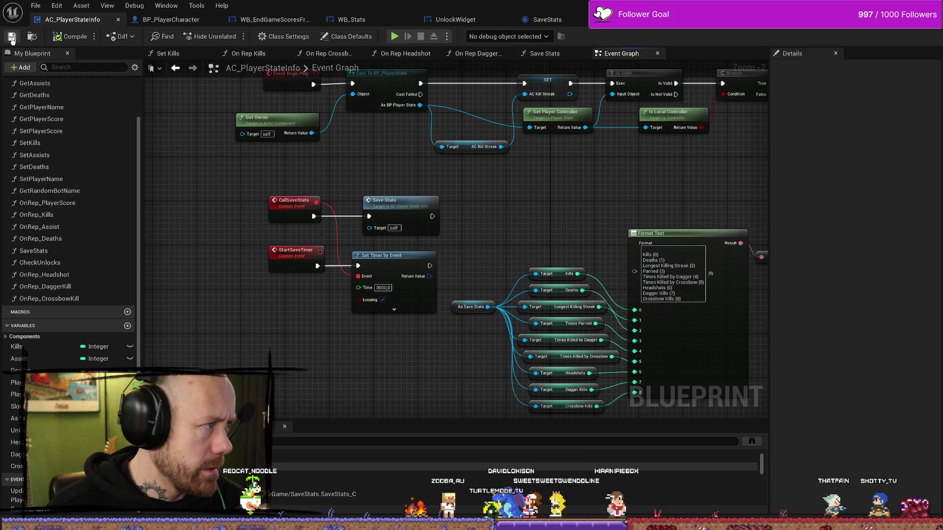
scroll(503, 202, down, 3)
scroll(522, 179, up, 4)
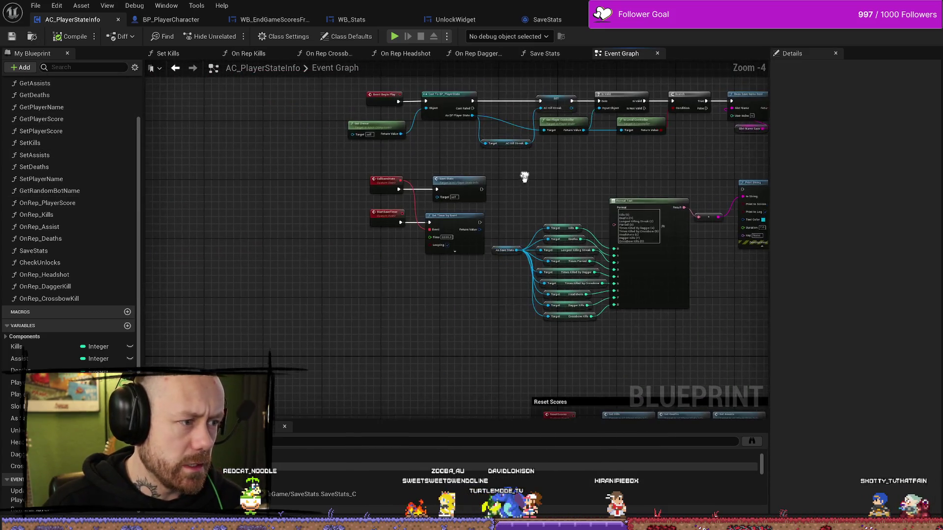
- Nudge Print String in Save Stats, then change the save timer interval from 3000 to 5 seconds
double_click(386, 191)
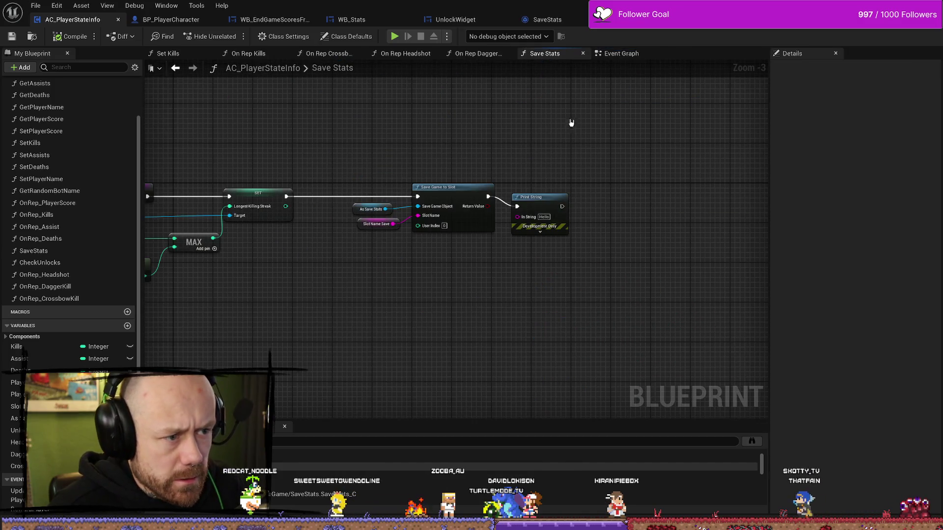
drag(541, 197, 560, 186)
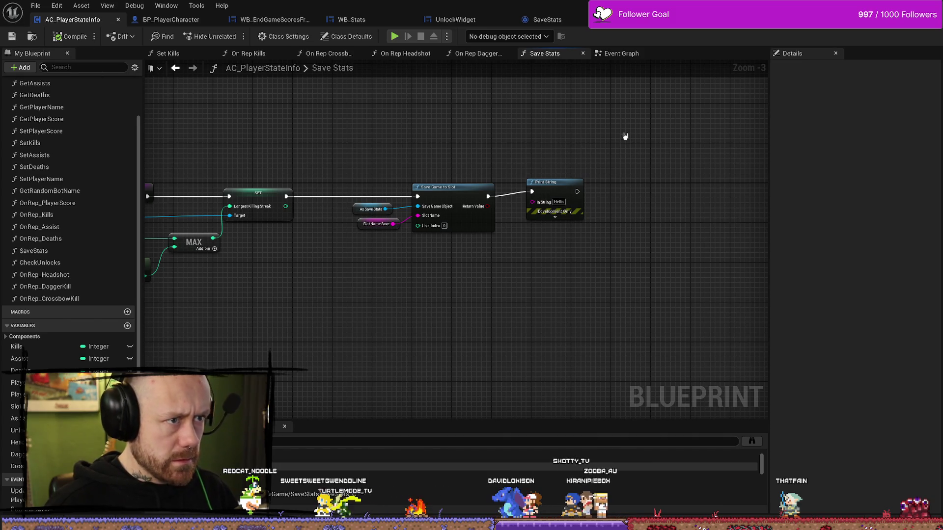
scroll(413, 140, down, 2)
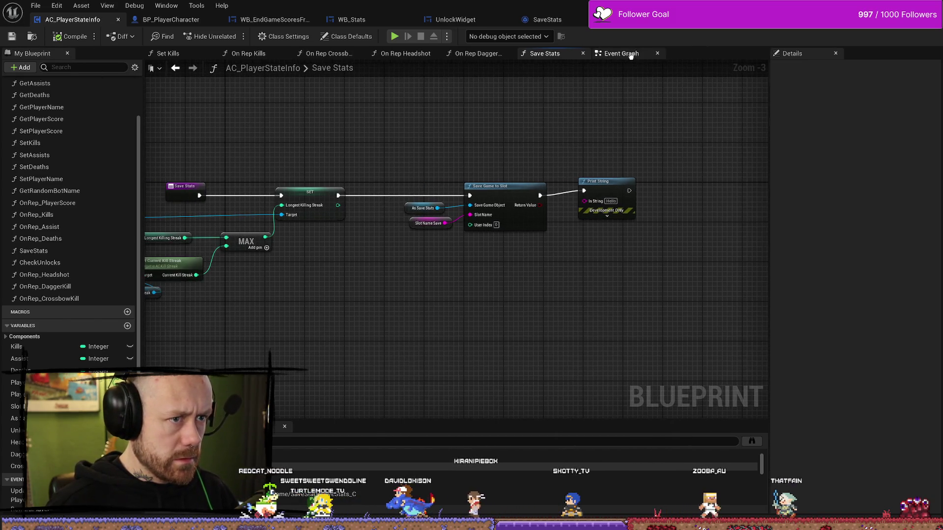
click(621, 53)
click(384, 285)
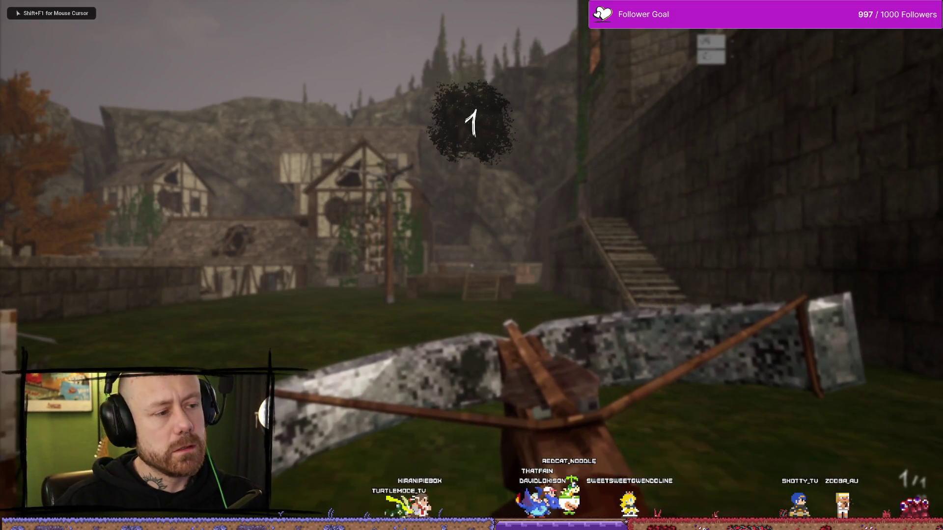
- Walk toward the houses, fire the crossbow, and stop the play-test
key(w)
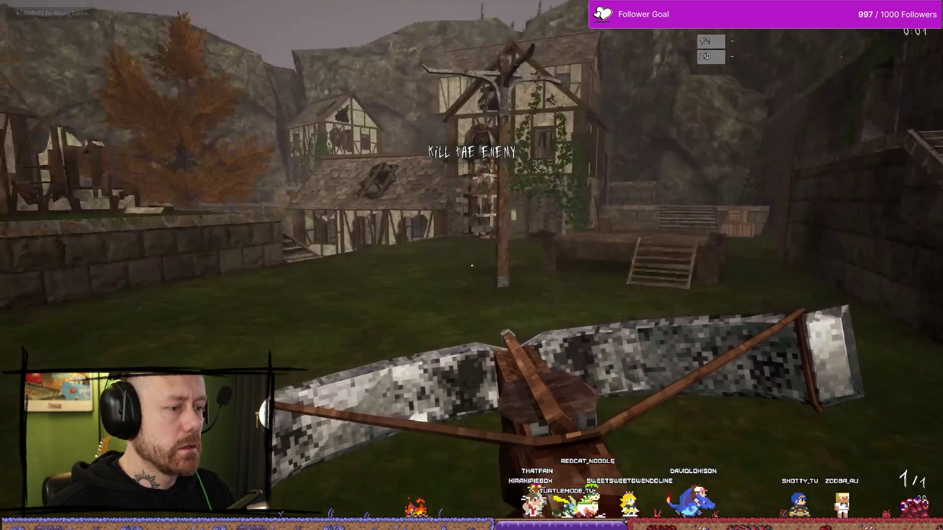
key(w)
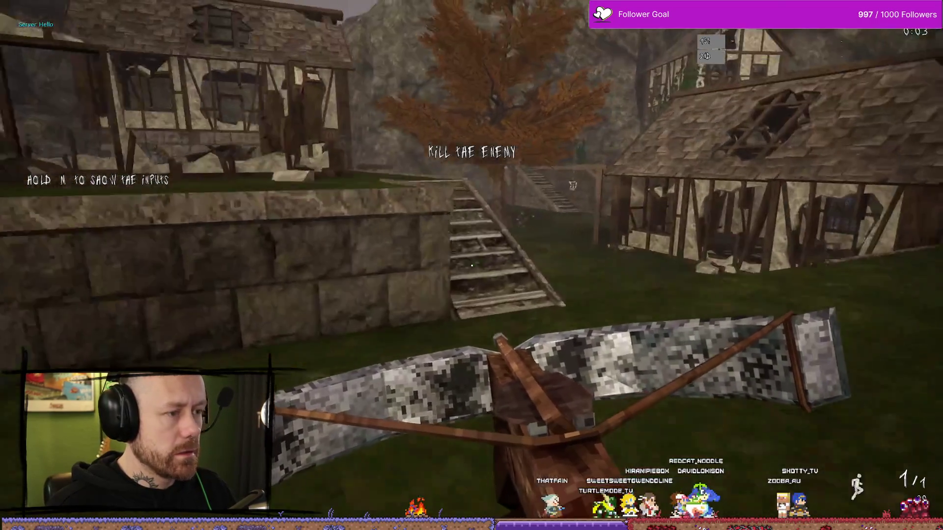
key(w)
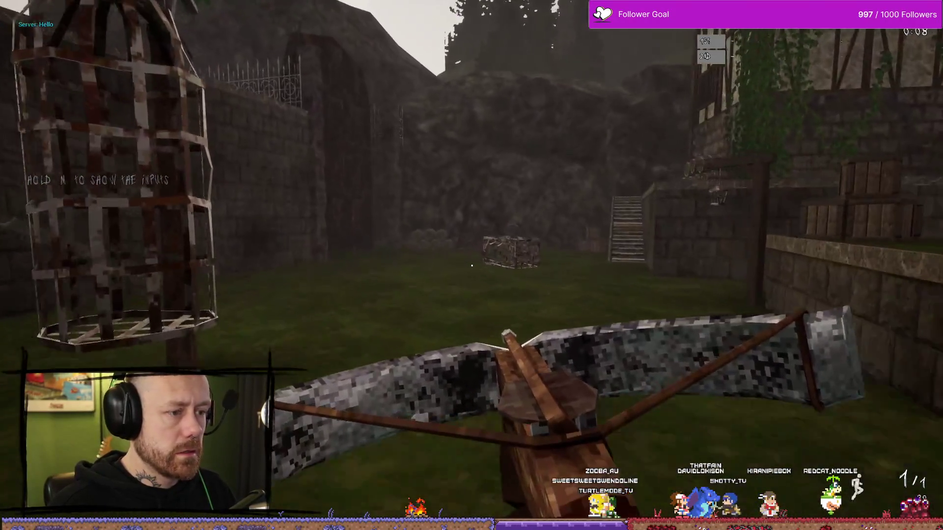
click(472, 265)
key(Escape)
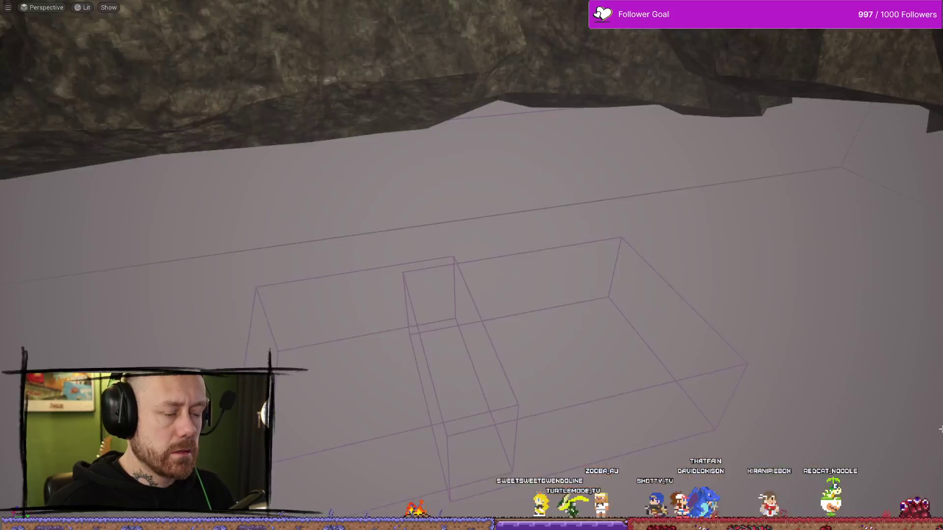
- Return to the blueprint editor and bring up the WB_EndGameScoresFreeForAll event graph
key(ctrl+space)
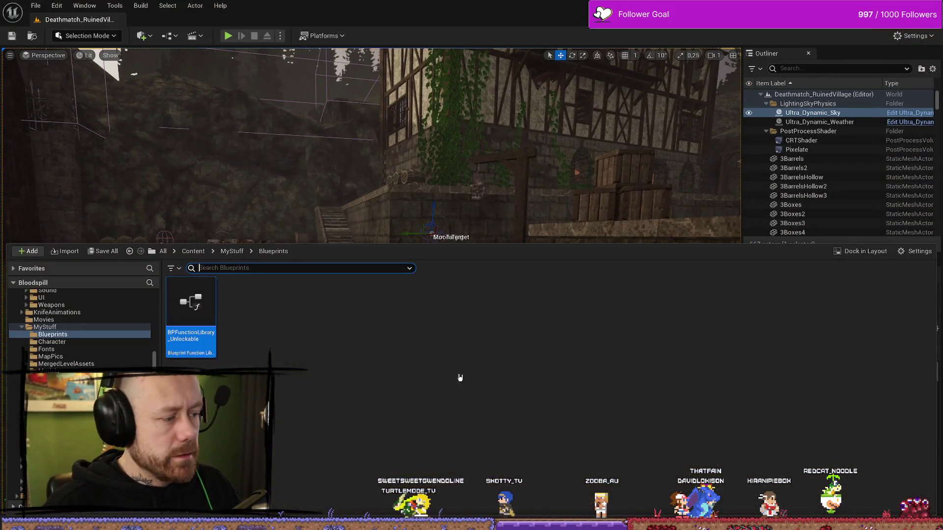
key(alt+Tab)
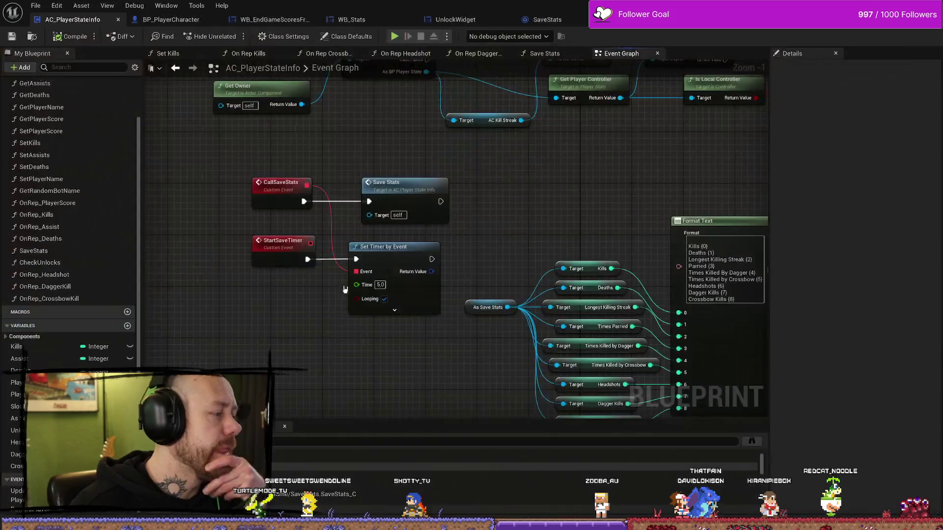
drag(569, 166, 553, 186)
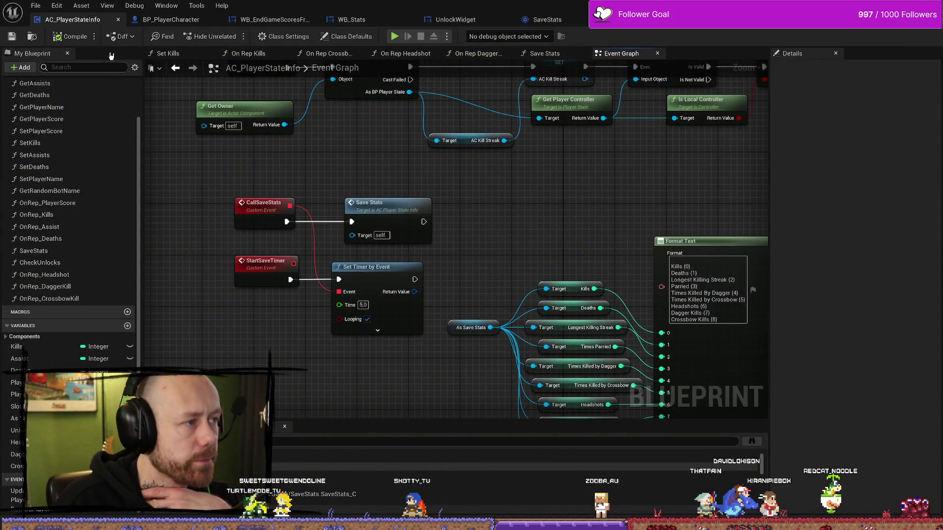
click(275, 19)
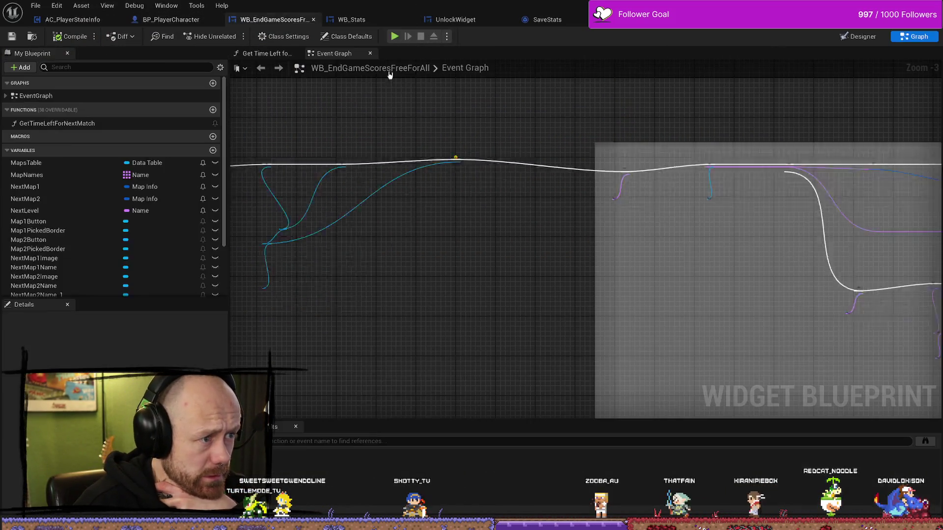
mouse_move(494, 143)
mouse_down()
mouse_move(507, 164)
mouse_move(524, 273)
mouse_move(448, 131)
mouse_move(343, 169)
mouse_up()
drag(571, 246, 568, 273)
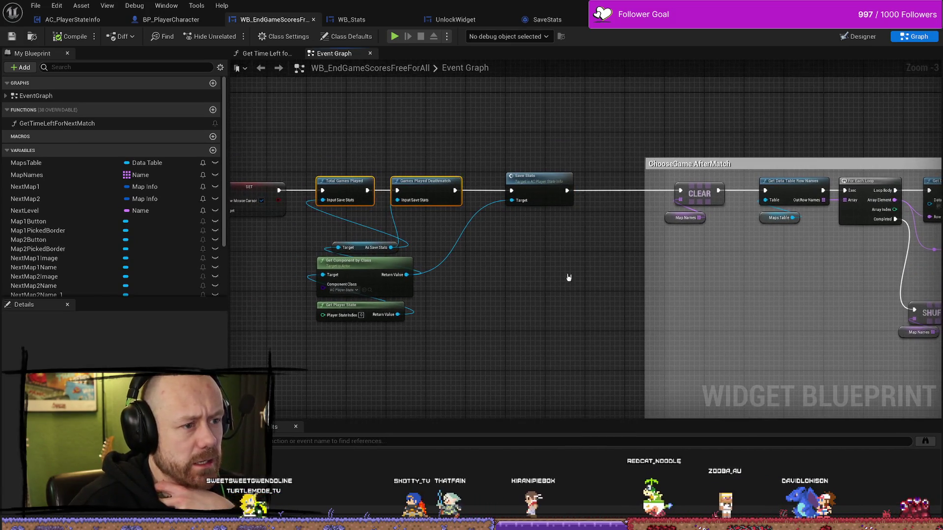
click(535, 182)
scroll(585, 272, down, 1)
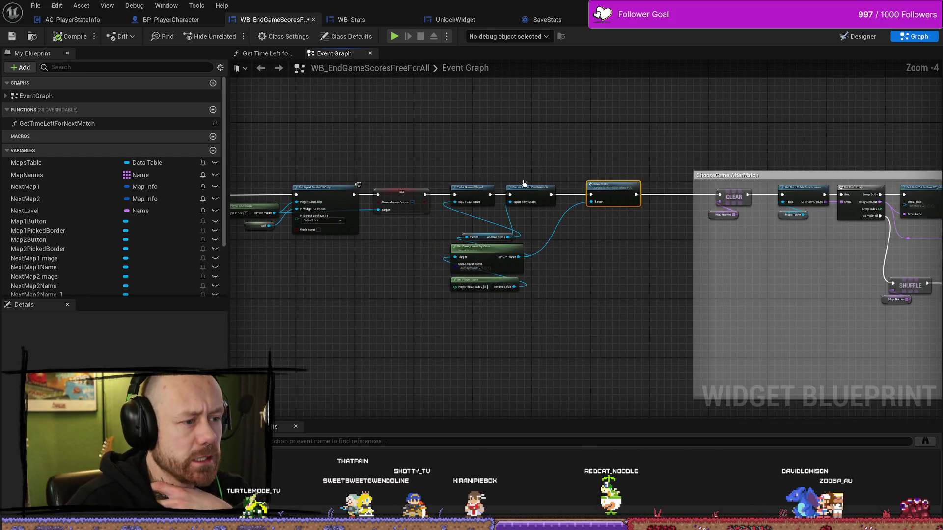
scroll(524, 186, up, 3)
drag(511, 364, 388, 172)
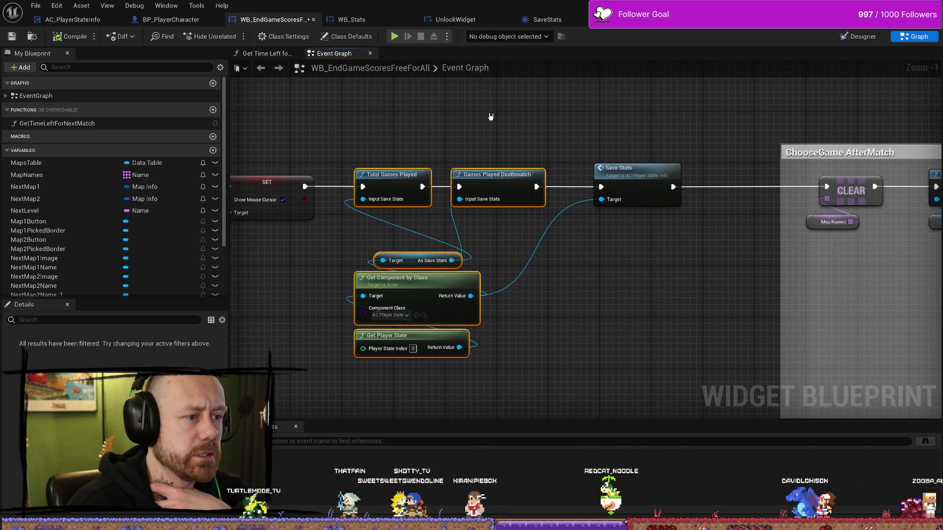
click(637, 165)
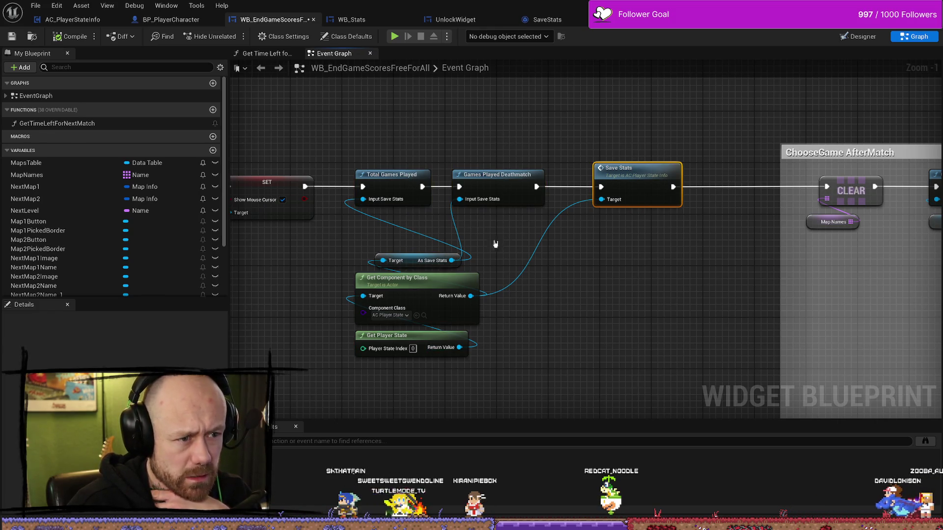
click(492, 147)
drag(462, 182, 388, 207)
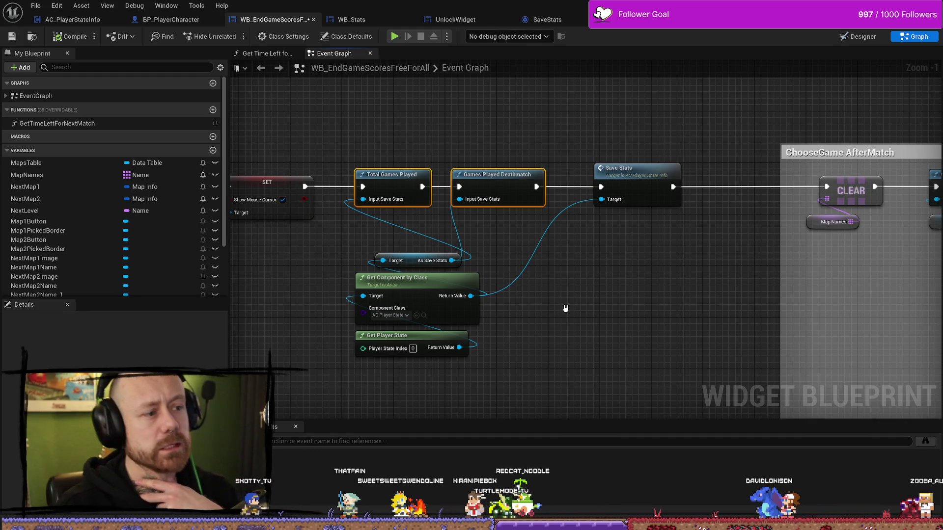
drag(572, 298, 586, 279)
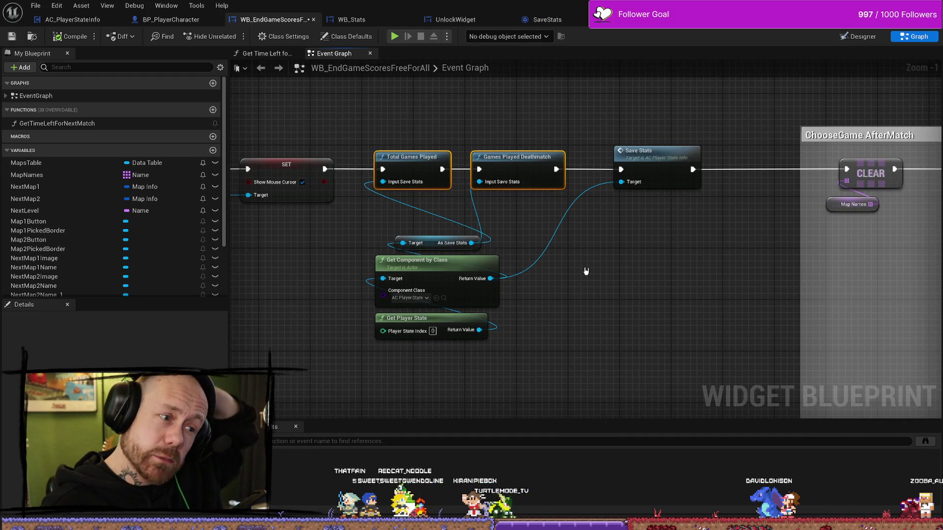
scroll(629, 286, down, 4)
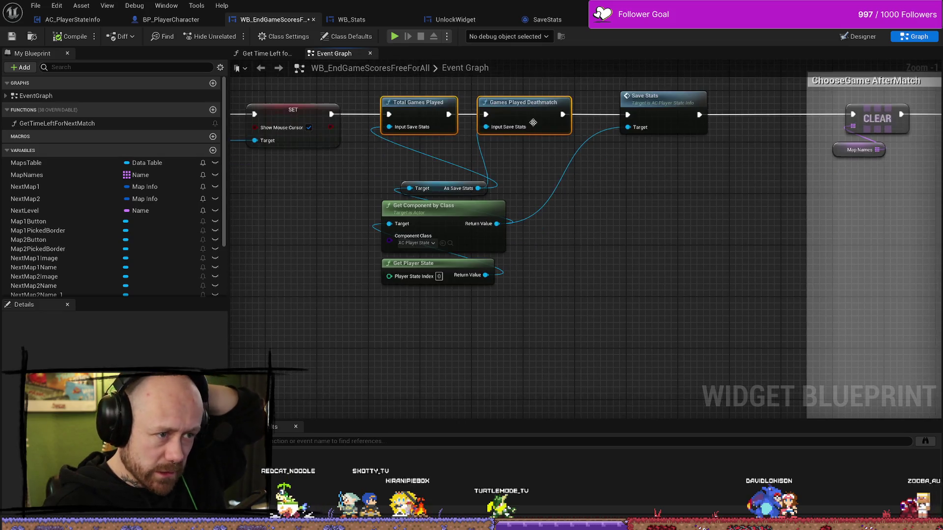
scroll(615, 305, up, 3)
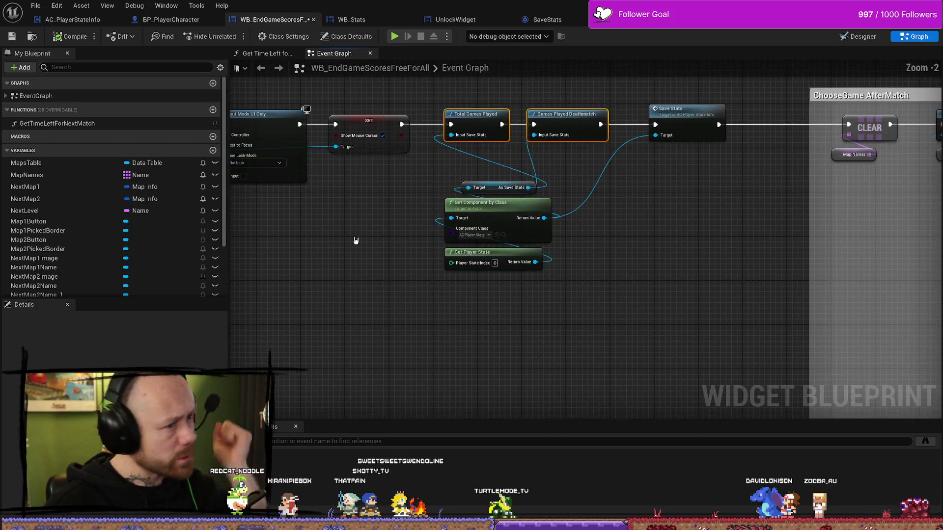
scroll(410, 293, down, 3)
drag(410, 294, 557, 185)
scroll(568, 257, up, 4)
drag(568, 257, 550, 82)
scroll(607, 248, down, 2)
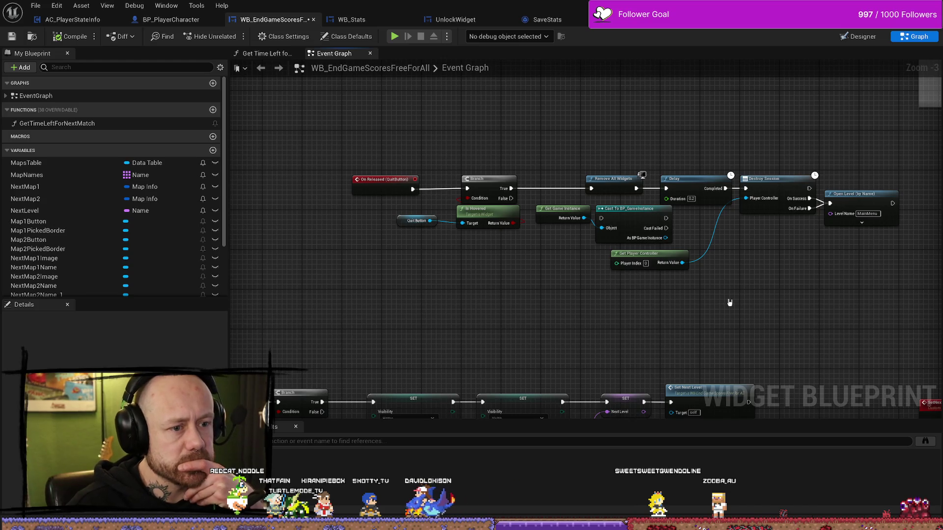
drag(803, 294, 709, 292)
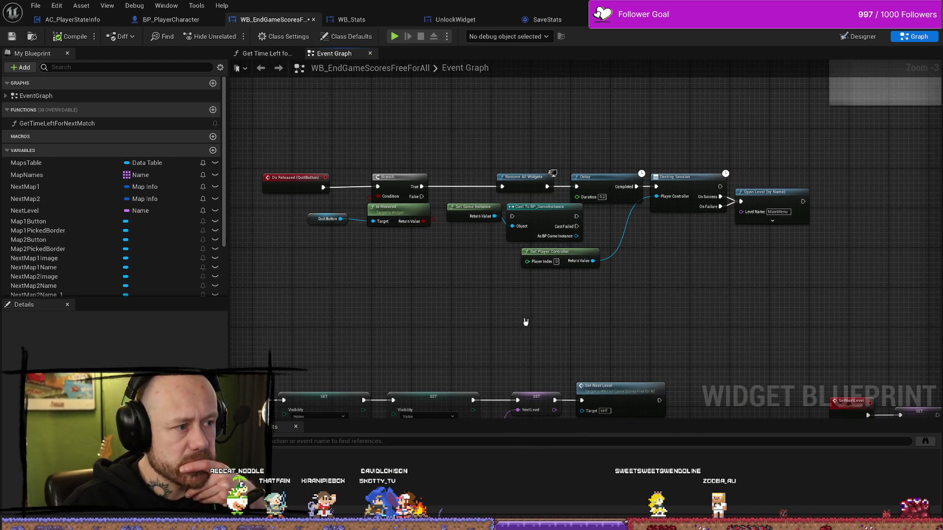
drag(525, 322, 526, 248)
scroll(525, 246, down, 2)
drag(431, 253, 432, 190)
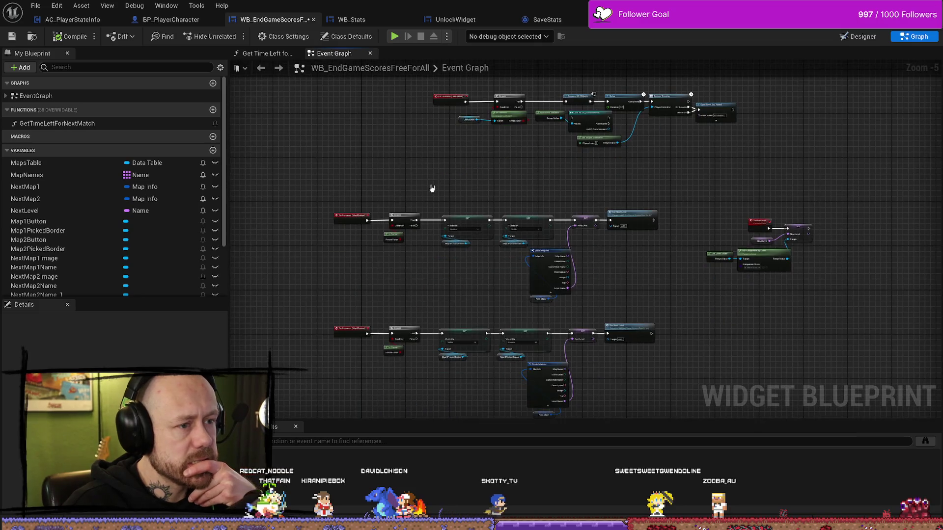
scroll(432, 221, up, 4)
scroll(510, 267, down, 1)
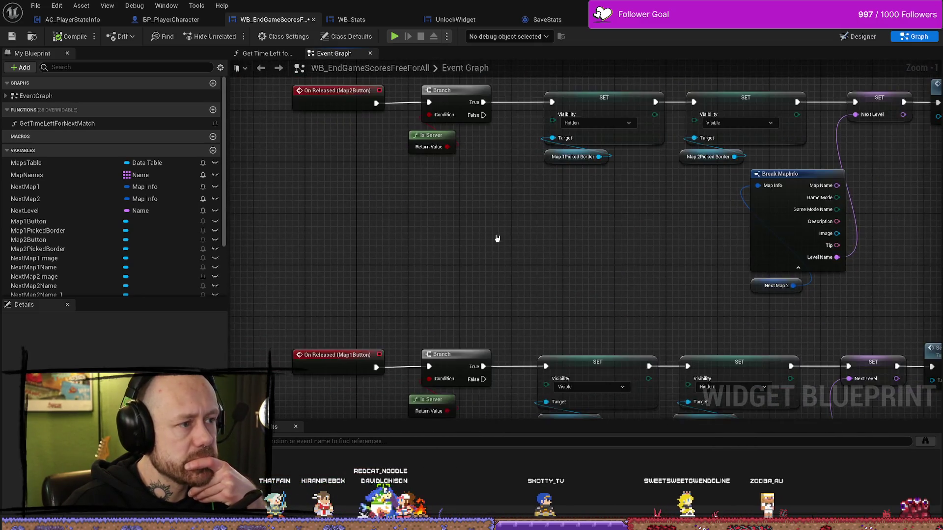
mouse_move(624, 282)
mouse_down()
mouse_move(596, 263)
mouse_move(513, 242)
mouse_up()
scroll(513, 242, down, 3)
mouse_move(742, 232)
mouse_down()
mouse_move(506, 289)
mouse_move(683, 217)
mouse_up()
scroll(682, 217, down, 2)
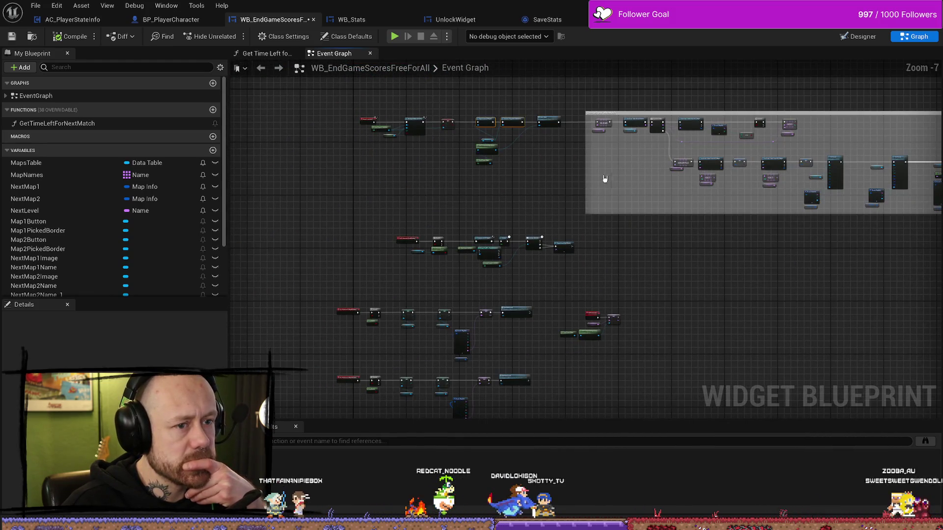
scroll(604, 177, up, 2)
scroll(539, 185, up, 1)
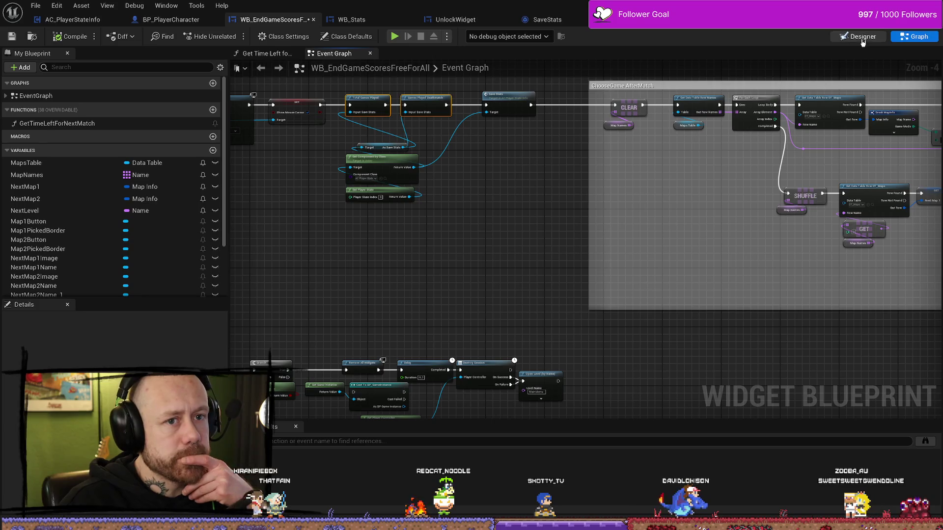
- In Designer view, select the player scores list and open WB_FreeForAllPlayerScores for editing
click(864, 37)
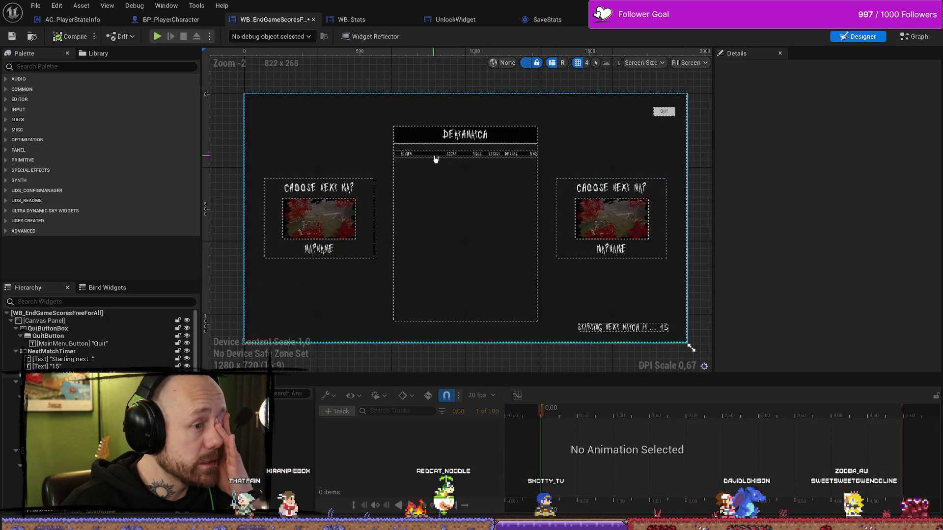
click(475, 158)
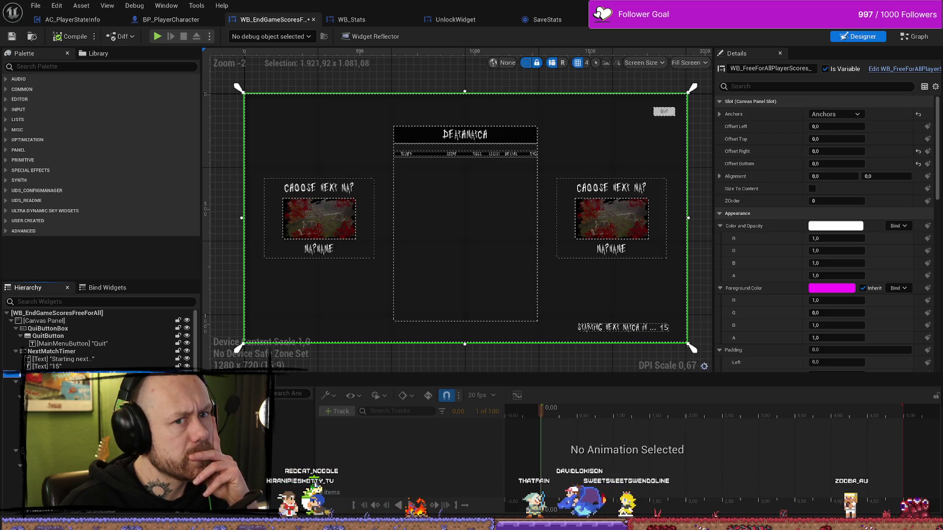
click(890, 69)
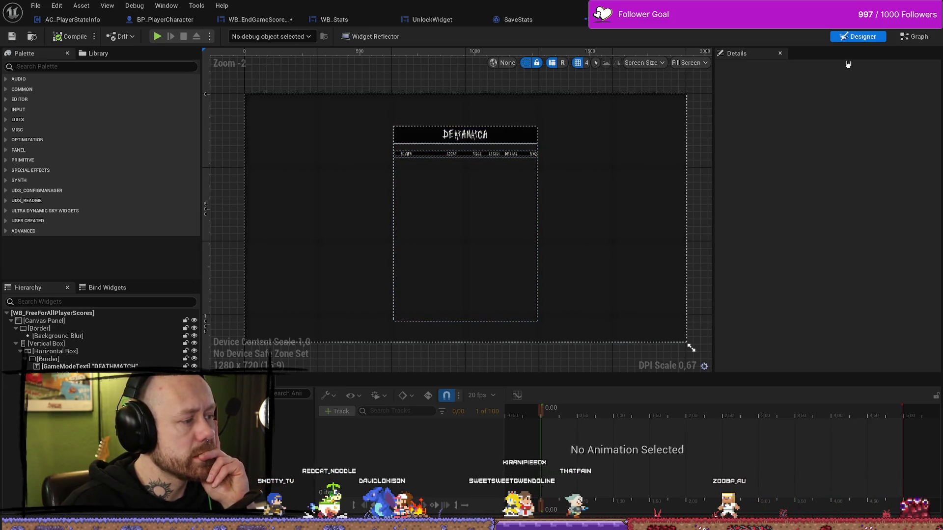
- Open the widget graph and look over the Find Position function's entry, Branch and Return nodes
click(915, 39)
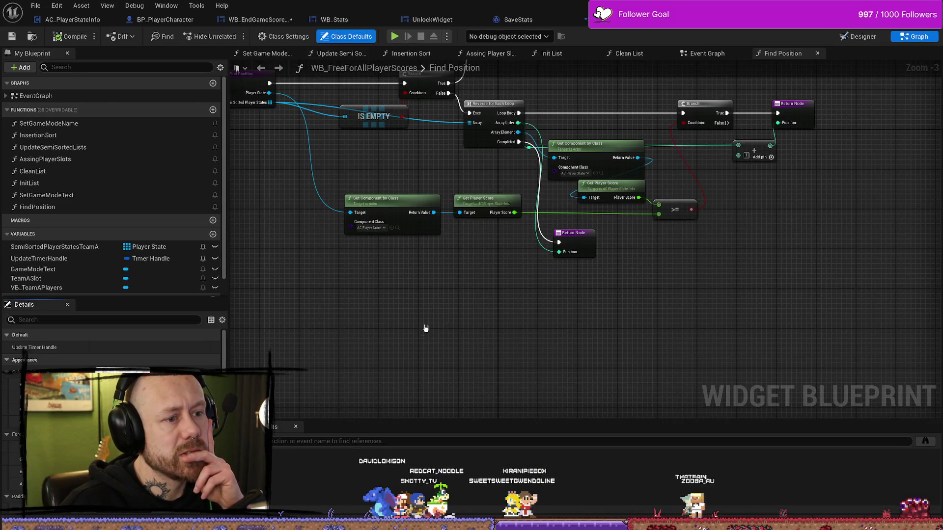
drag(426, 328, 536, 414)
scroll(543, 233, up, 2)
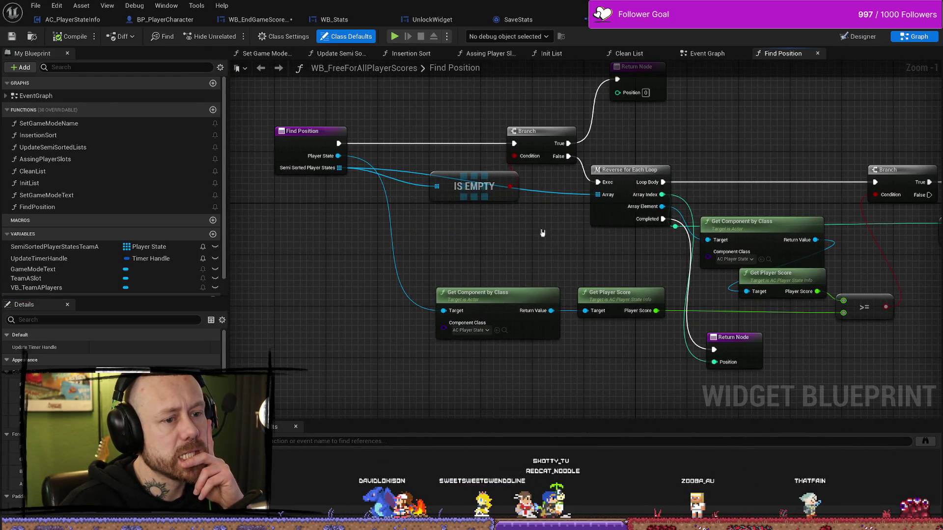
drag(542, 233, 437, 206)
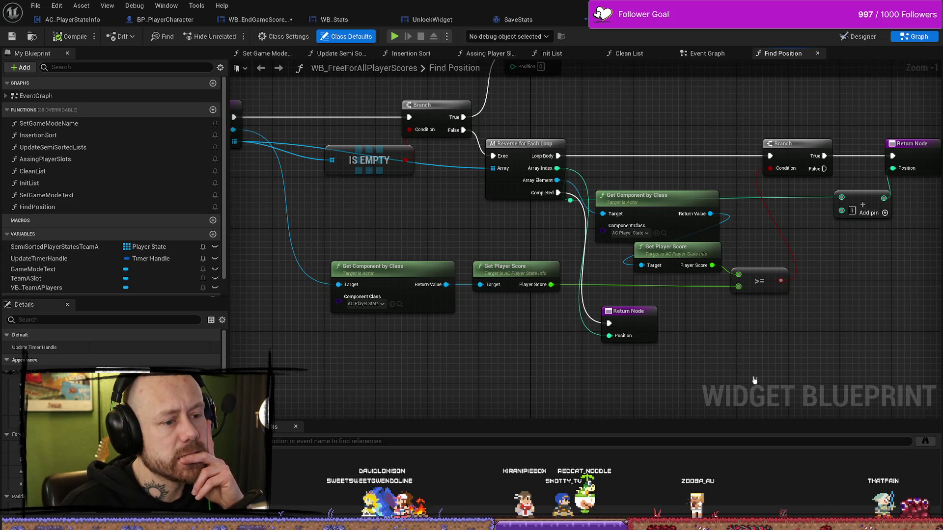
scroll(441, 232, down, 6)
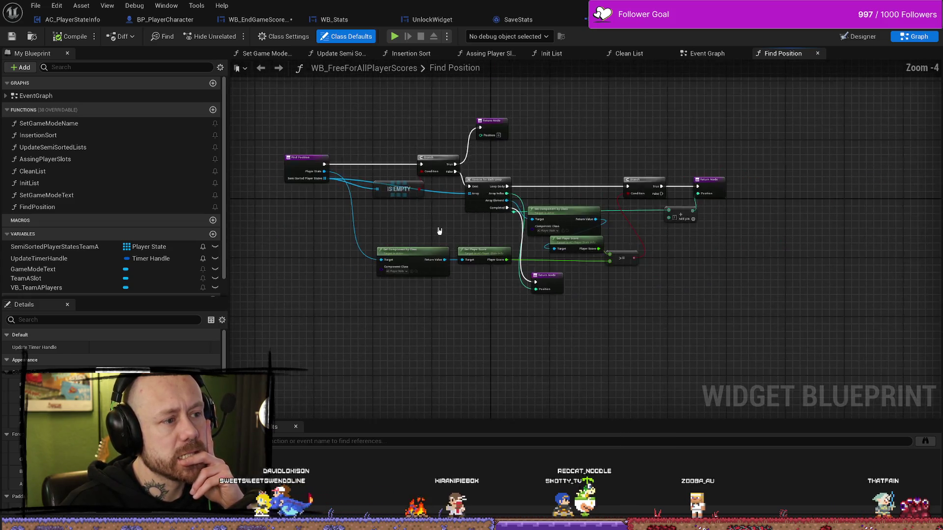
scroll(440, 231, up, 4)
drag(430, 234, 580, 214)
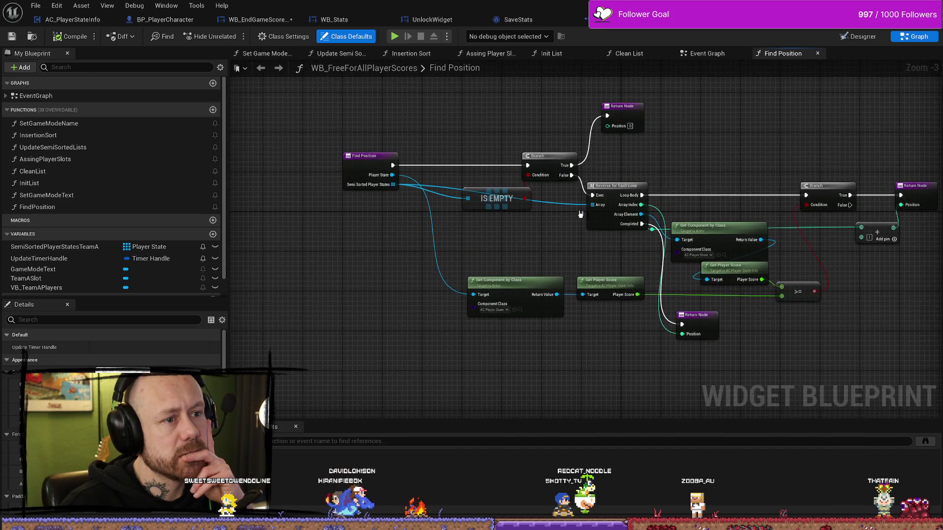
- Browse the Event Graph, Set Game Mode Name, Insertion Sort, Init List and Clean List, ending on Assing Player Slots
click(707, 52)
scroll(581, 175, down, 8)
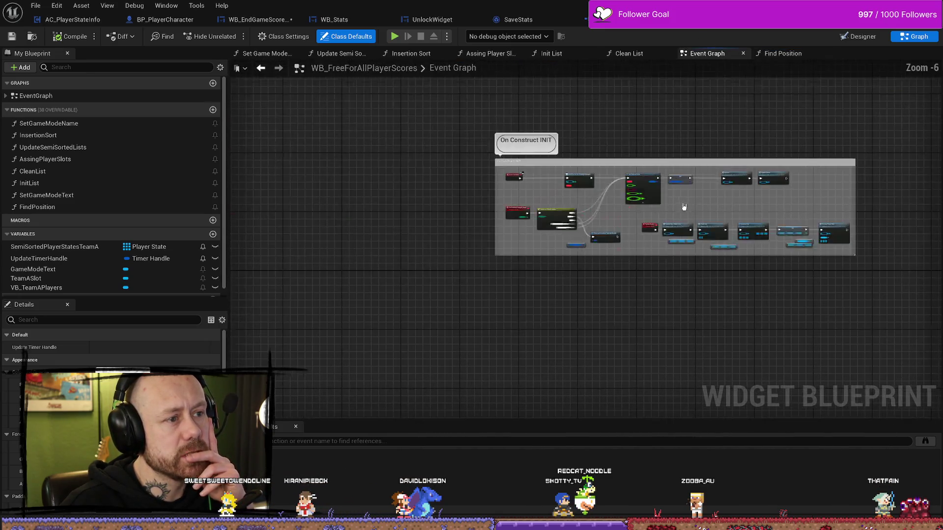
scroll(414, 201, up, 8)
click(267, 53)
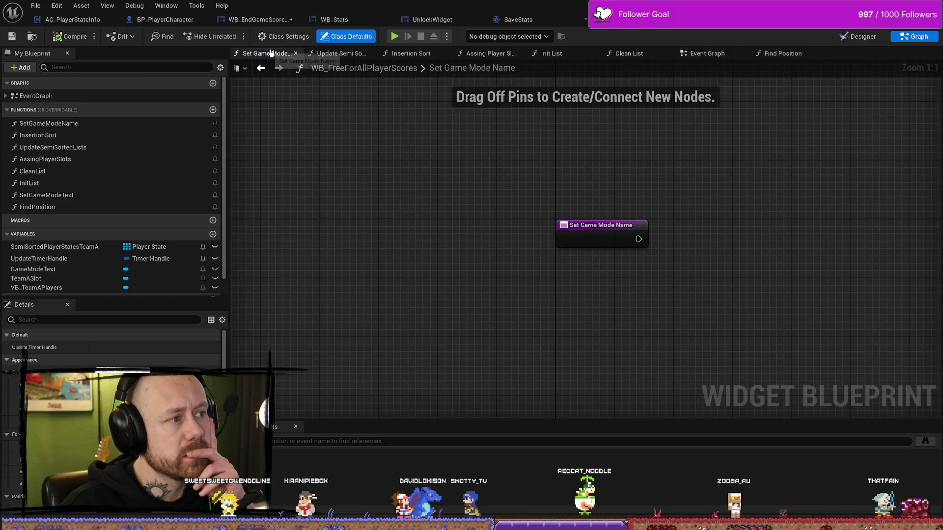
click(344, 53)
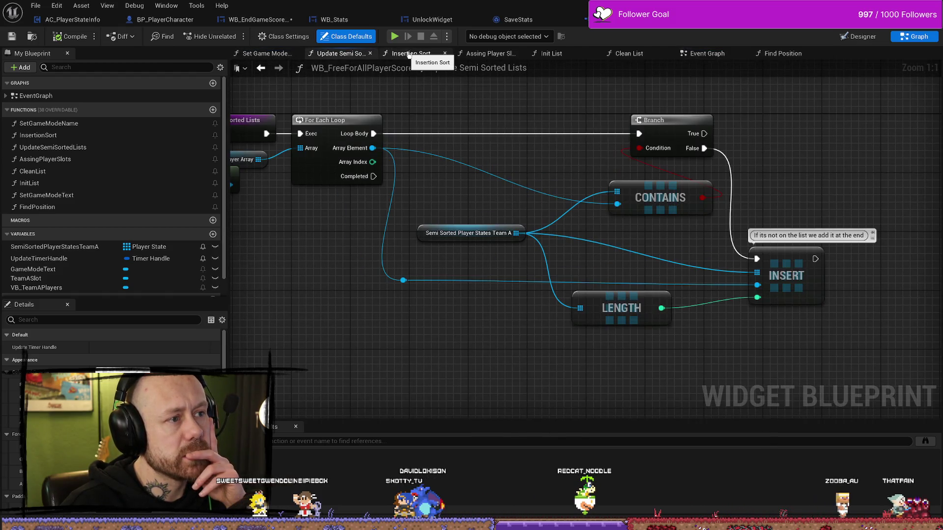
click(408, 53)
click(489, 53)
click(550, 53)
click(628, 53)
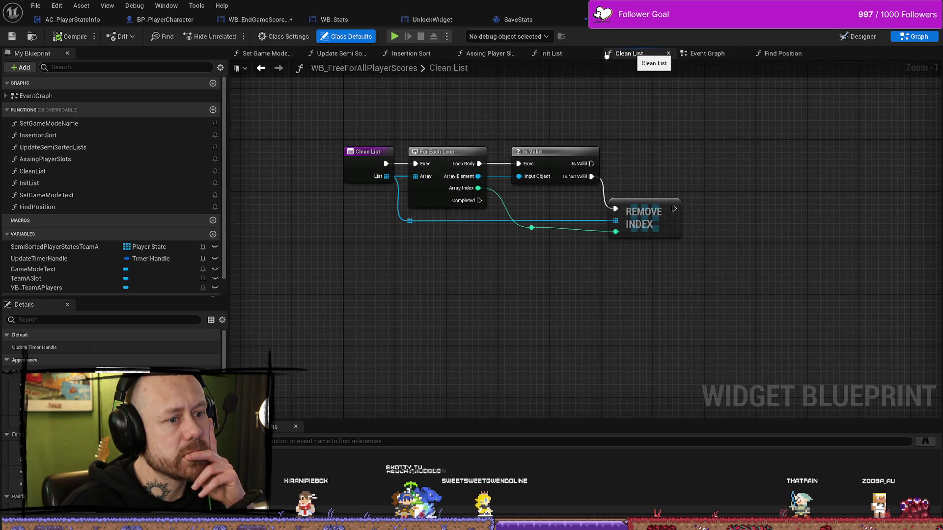
click(554, 54)
click(502, 54)
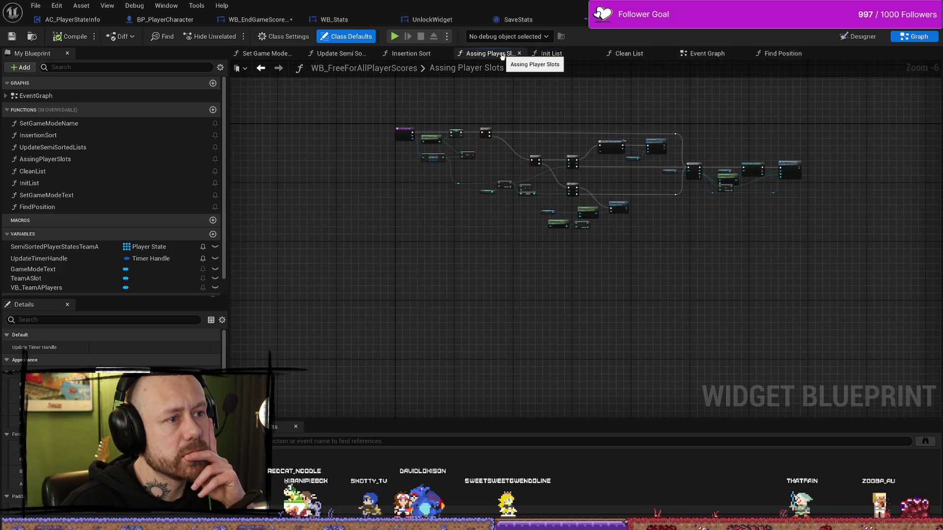
- Follow the Assing Player Slots loop to Update Player Score Info and open its UpdatePlayerScoreInfo event
scroll(397, 188, up, 4)
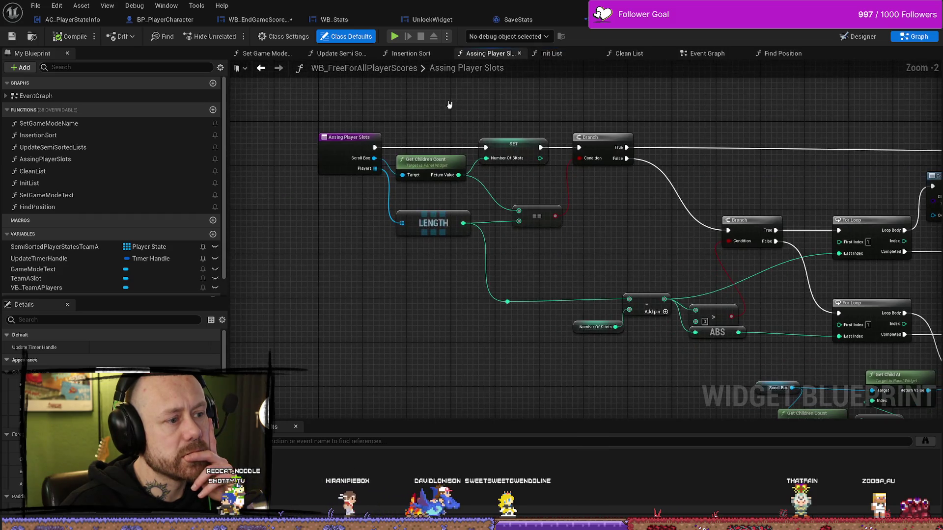
mouse_move(622, 270)
mouse_down()
mouse_move(526, 237)
mouse_move(502, 202)
mouse_up()
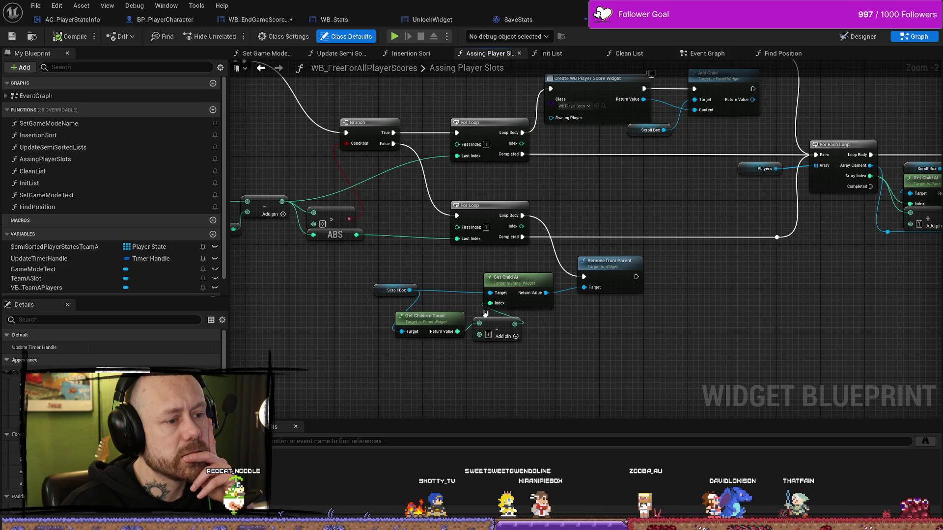
mouse_move(640, 240)
mouse_down()
mouse_move(616, 264)
mouse_move(485, 261)
mouse_up()
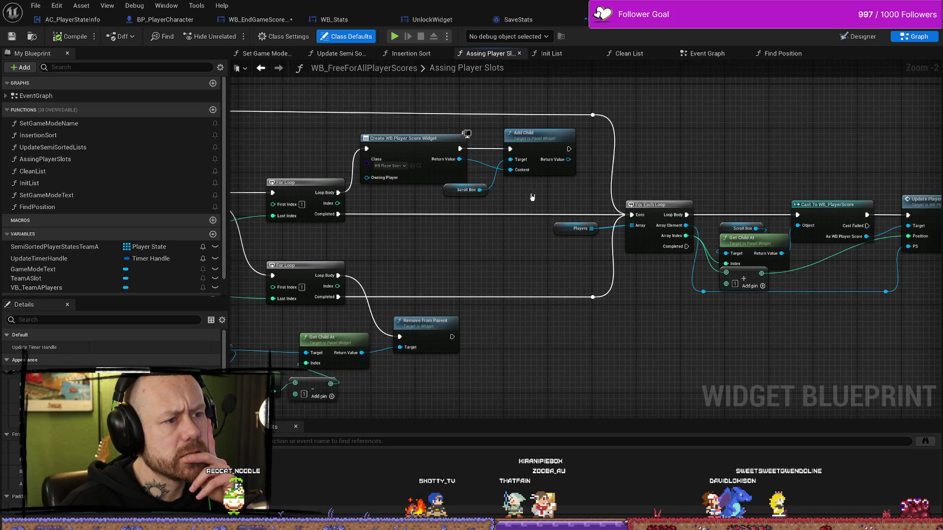
drag(554, 197, 541, 151)
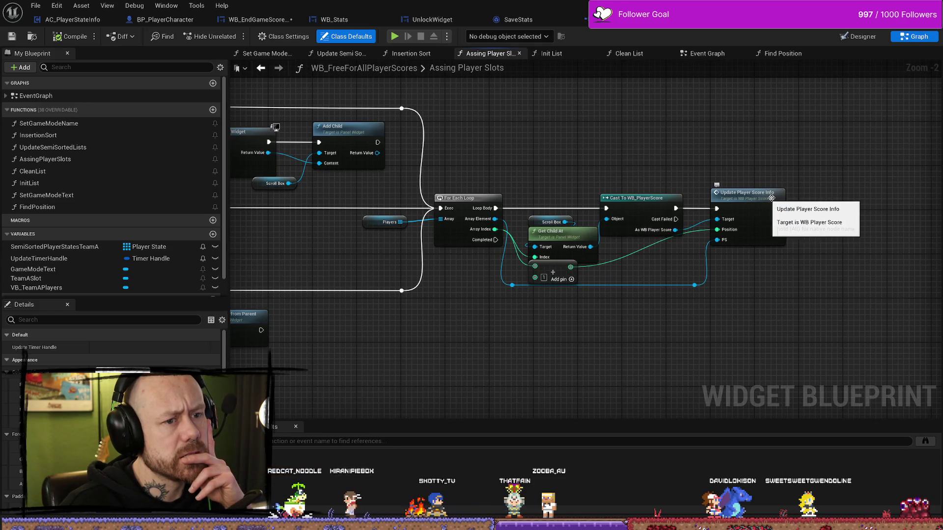
drag(845, 202, 814, 183)
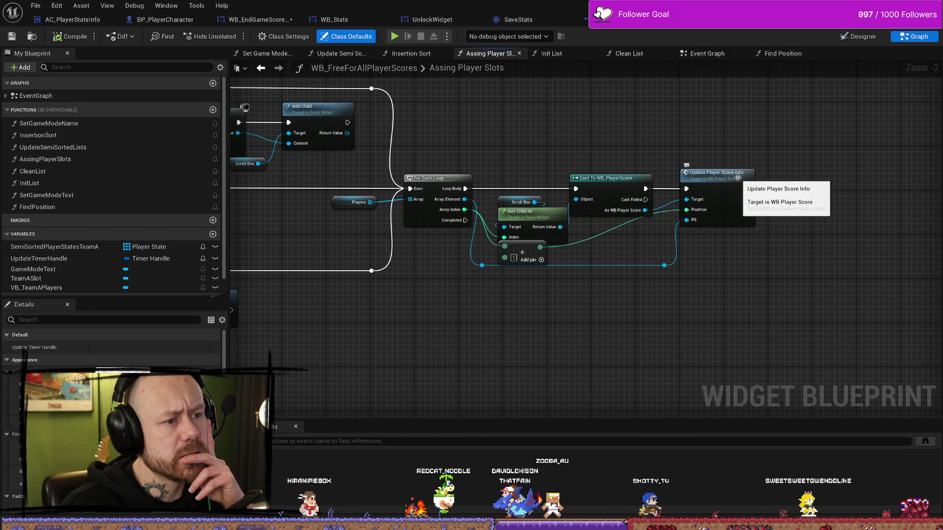
click(722, 177)
double_click(722, 176)
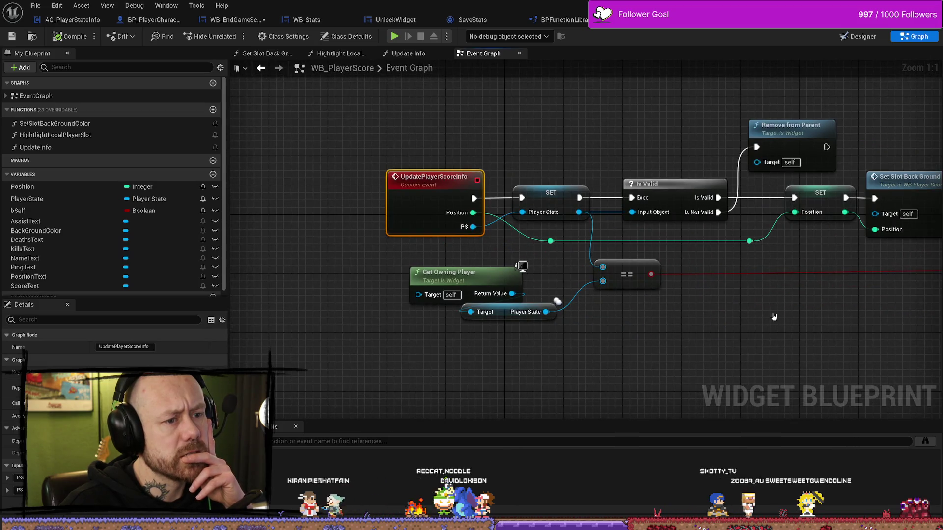
- Inspect the UpdatePlayerScoreInfo event chain, selecting Get Owning Player, Player State and Hightlight Local Player Slot
drag(774, 317, 624, 308)
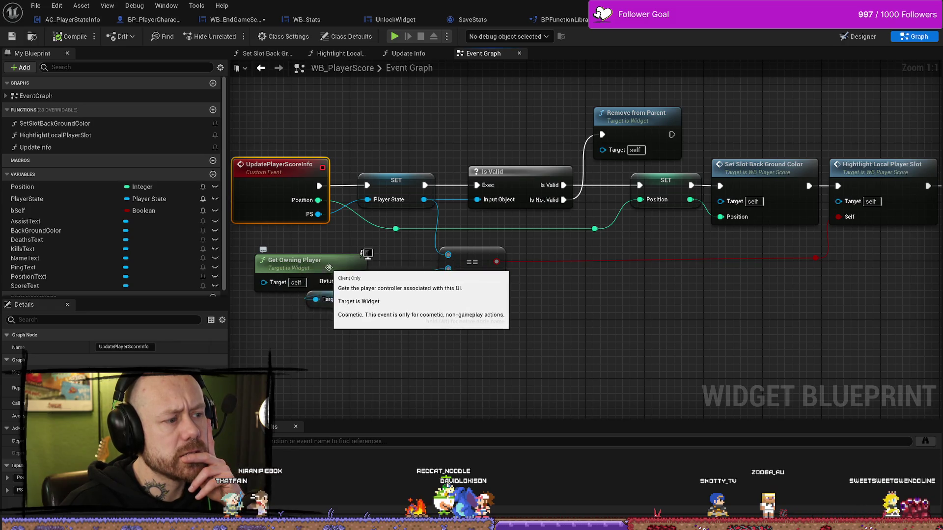
drag(496, 350, 546, 333)
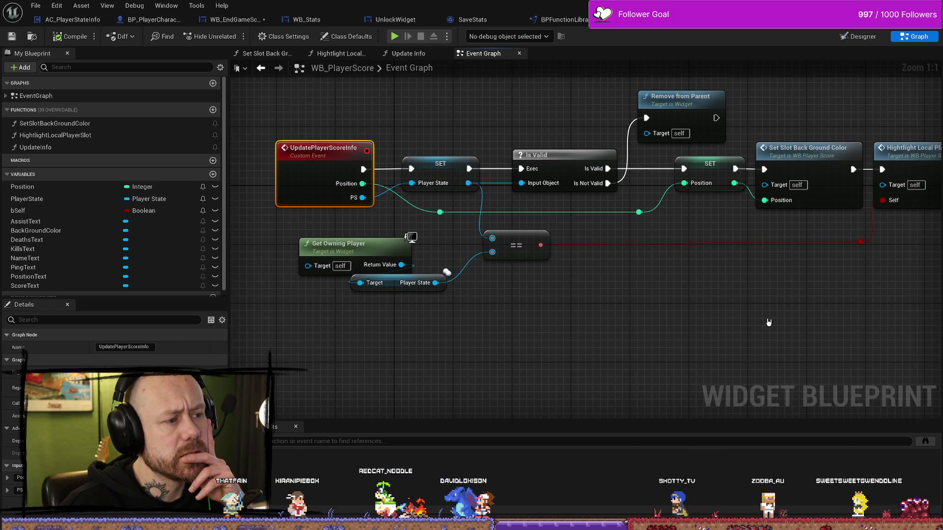
scroll(769, 323, down, 1)
drag(766, 311, 680, 307)
mouse_move(400, 290)
mouse_down()
mouse_move(269, 240)
mouse_move(351, 263)
mouse_up()
click(352, 263)
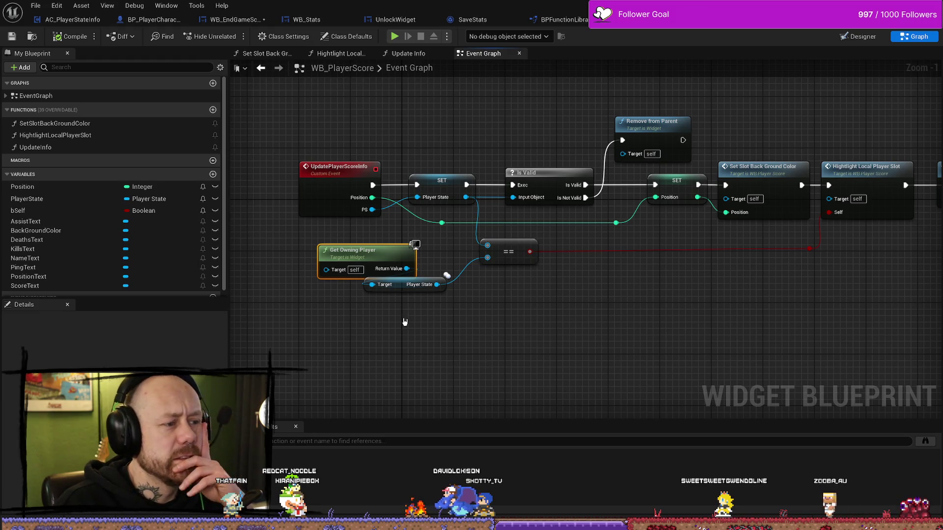
shift+click(408, 285)
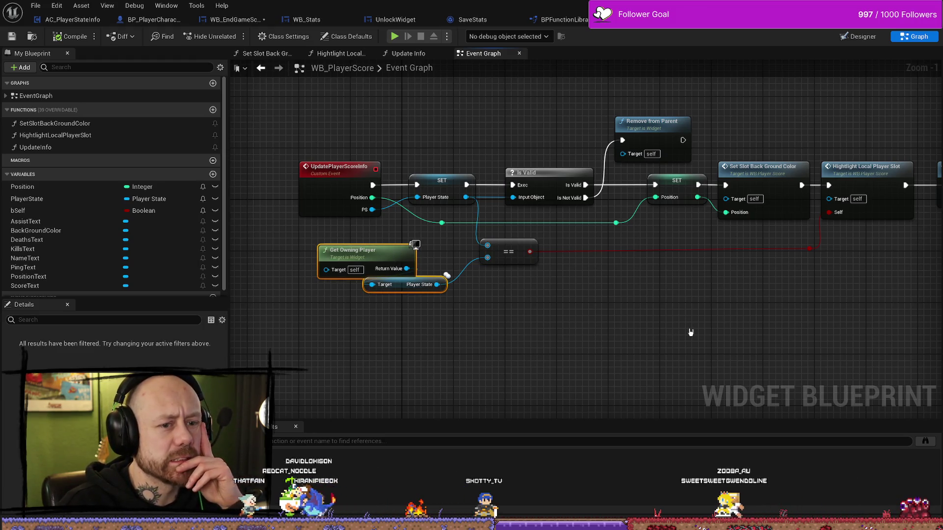
drag(815, 333, 599, 330)
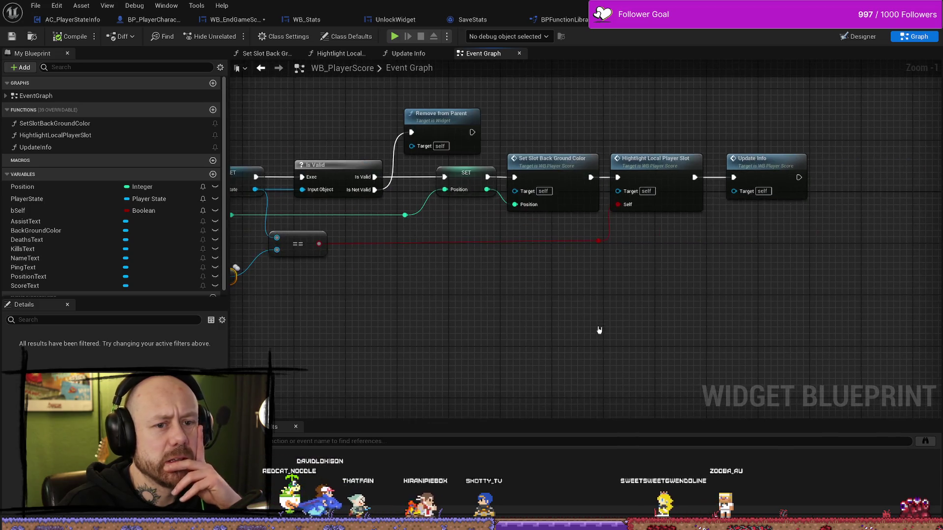
click(692, 206)
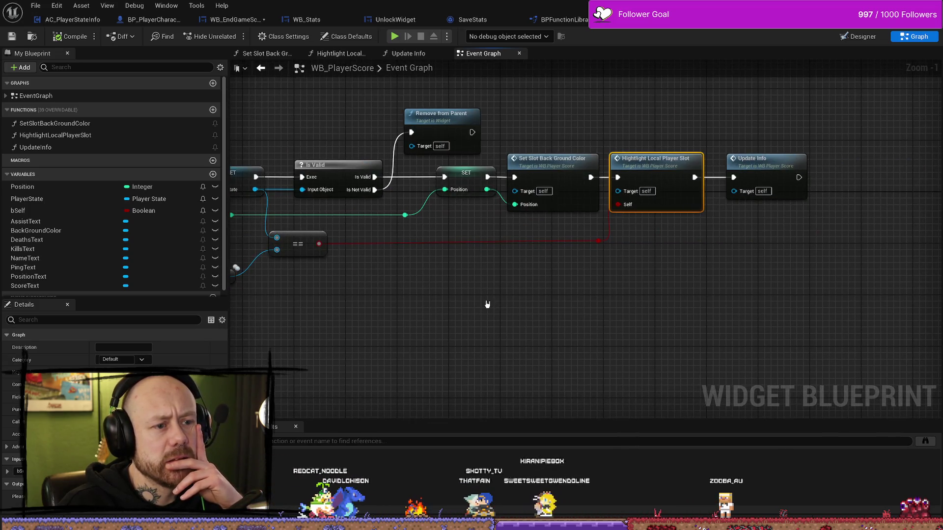
drag(488, 305, 632, 295)
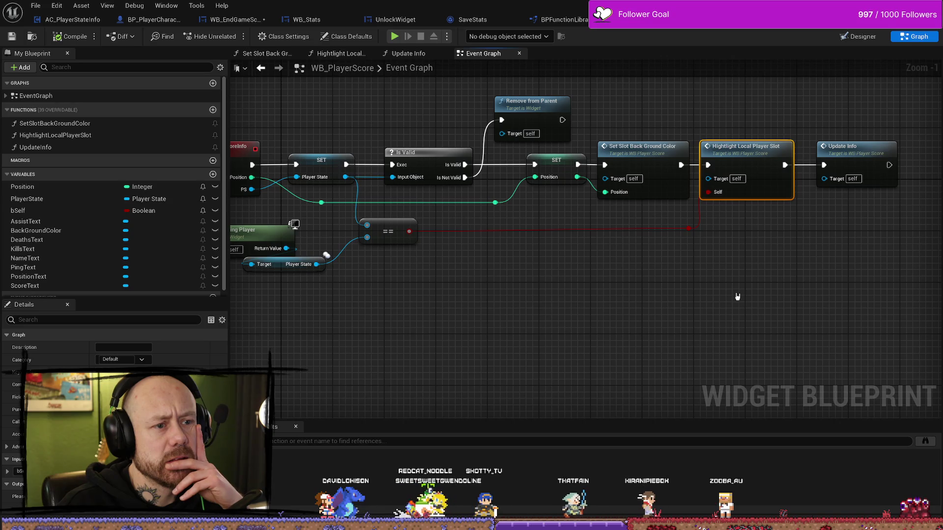
drag(456, 298, 571, 299)
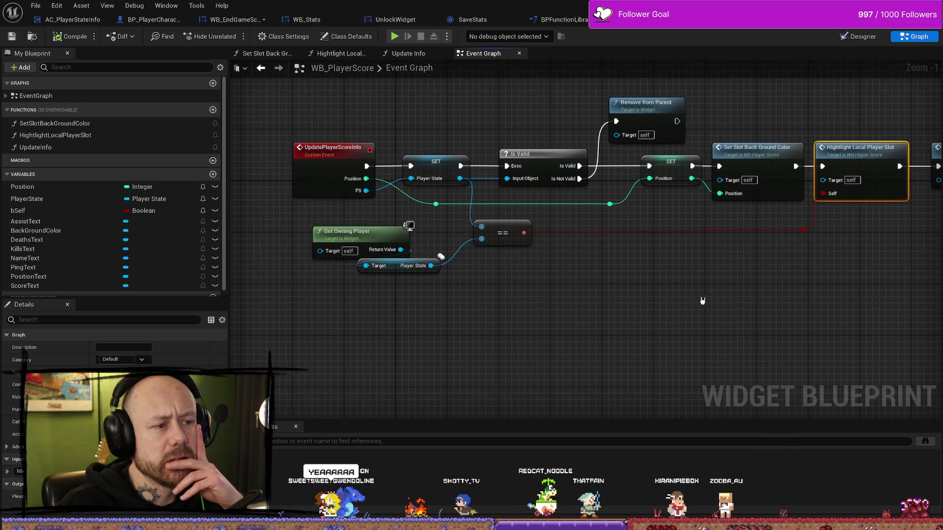
drag(702, 301, 442, 299)
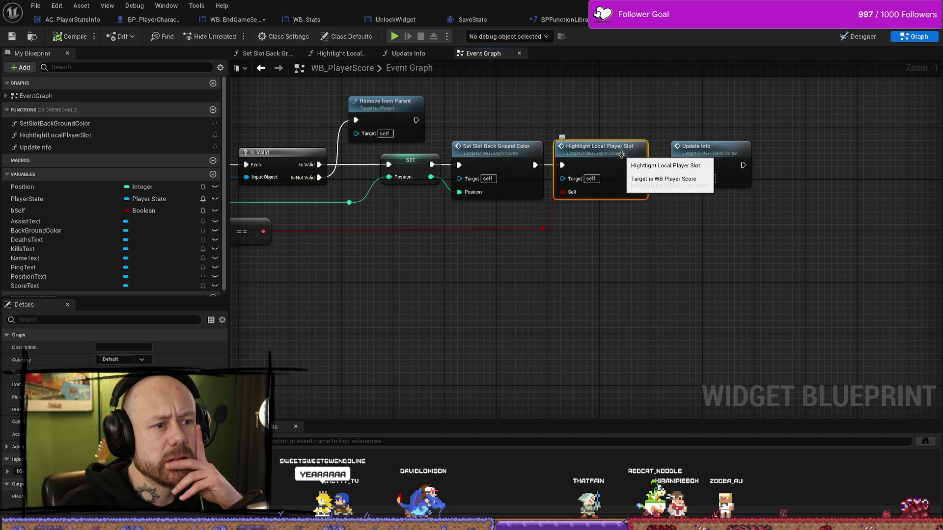
- Open the Hightlight Local Player Slot function and view its Branch and colour-setting nodes
double_click(622, 155)
scroll(616, 159, down, 1)
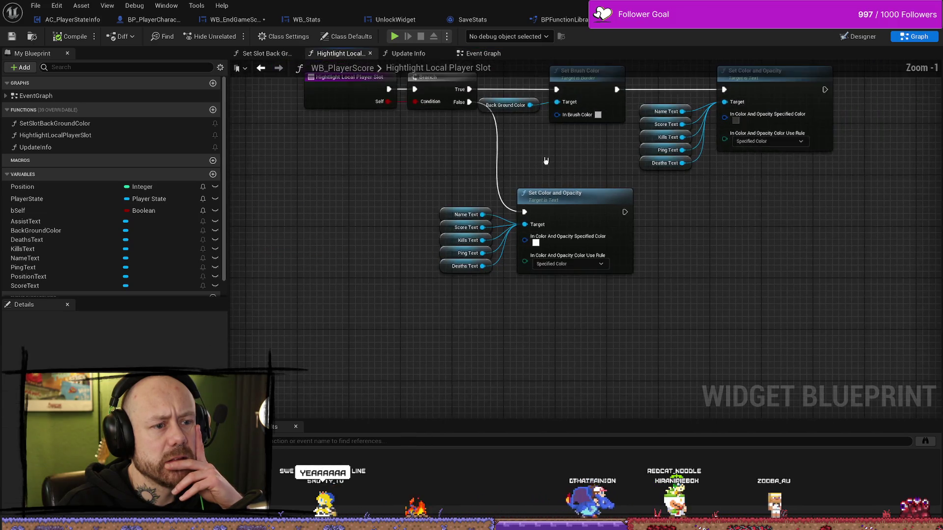
drag(547, 160, 575, 239)
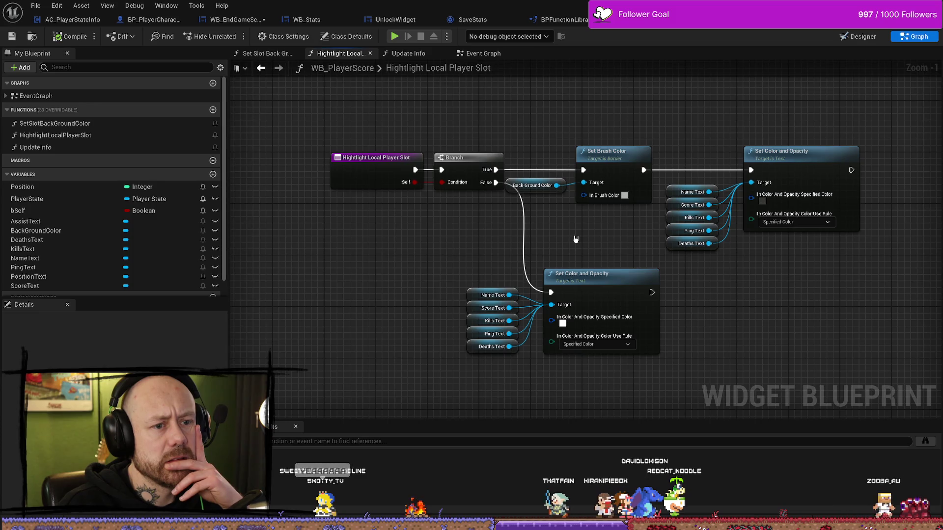
drag(612, 244, 575, 241)
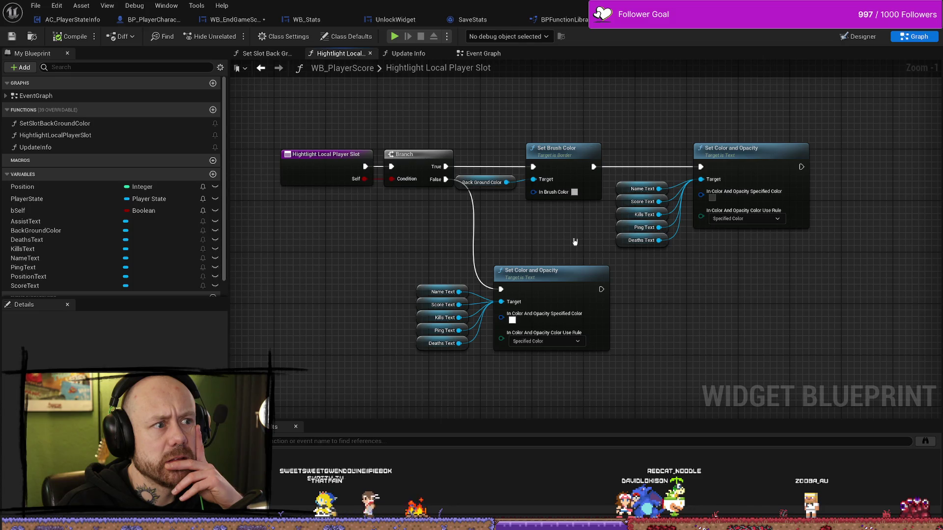
- Review the Update Info and Set Slot Back Ground Color functions, then show UpdatePlayerScoreInfo in the Event Graph
click(419, 54)
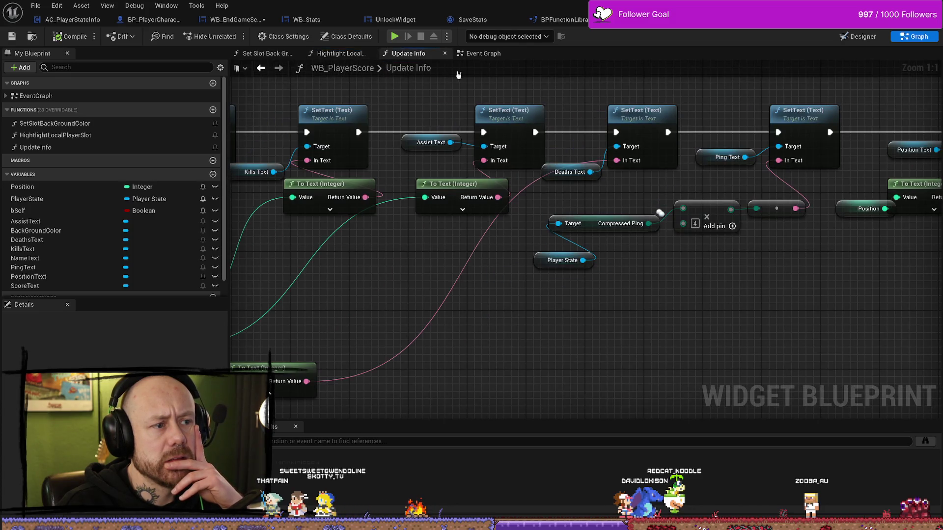
click(491, 56)
drag(502, 114, 618, 112)
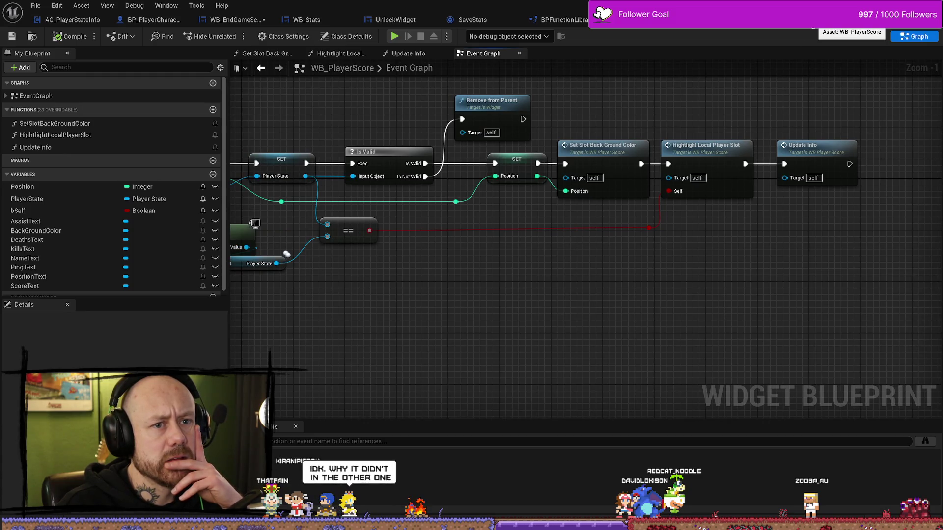
click(267, 53)
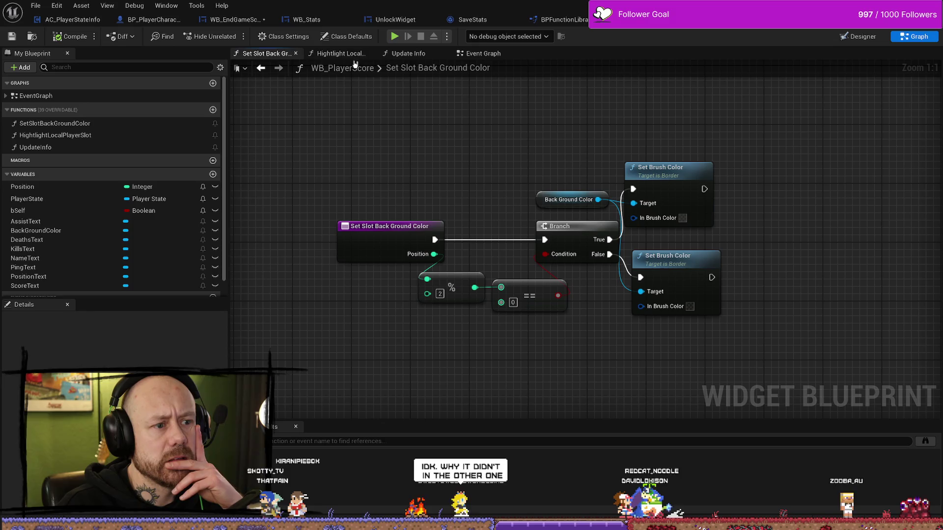
click(344, 53)
click(407, 53)
click(483, 54)
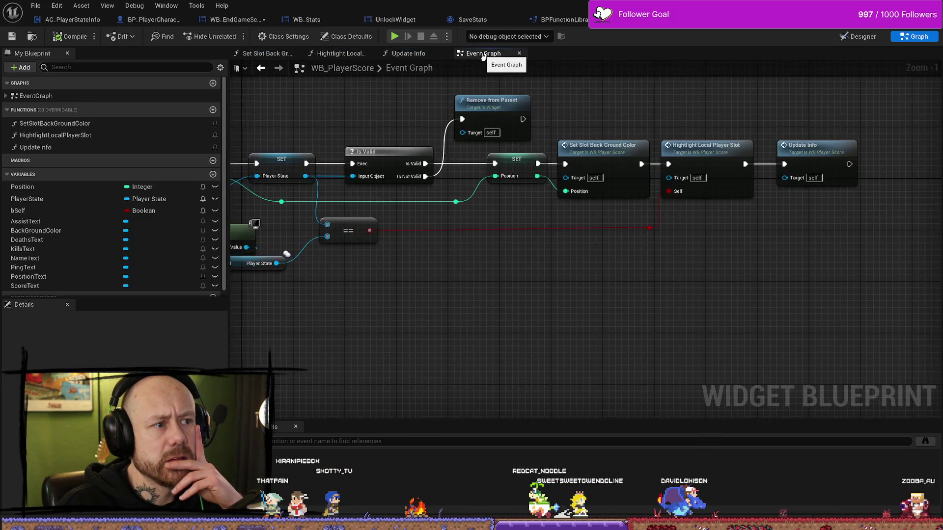
drag(542, 299, 733, 297)
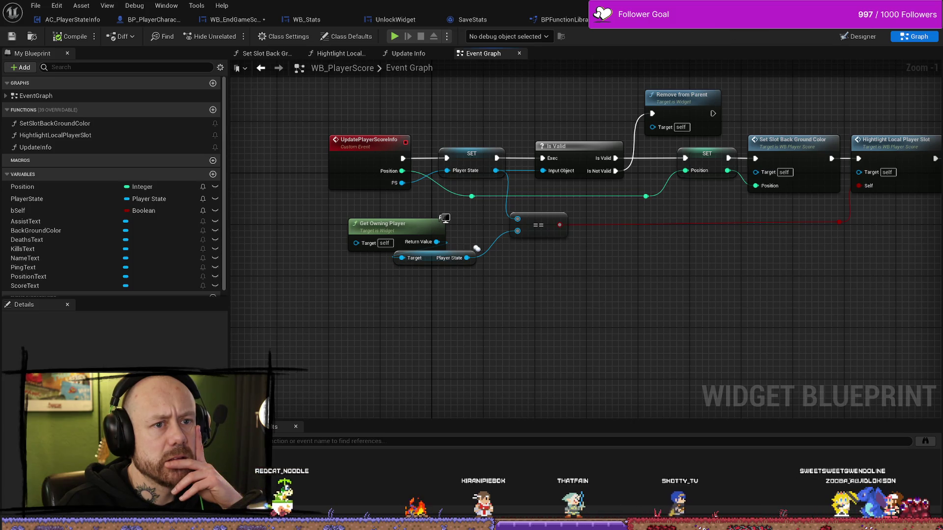
click(736, 20)
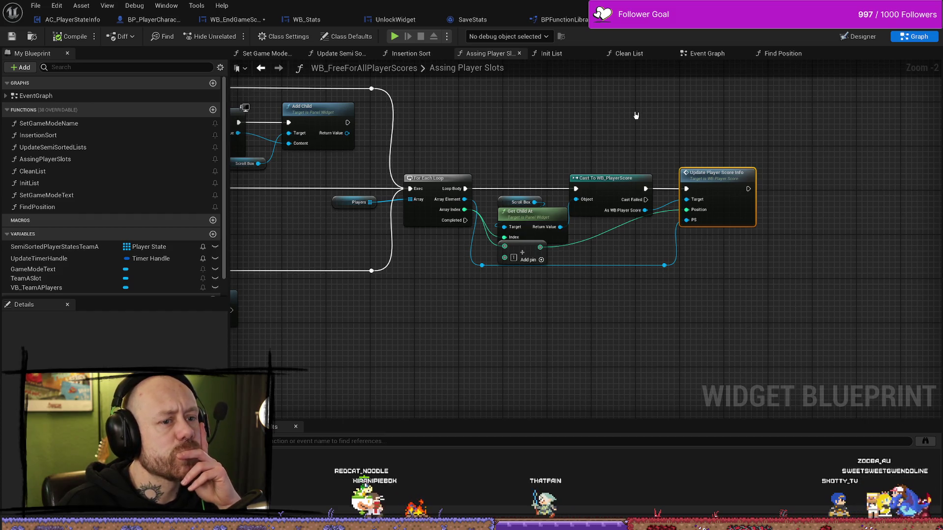
- Open the FindPosition function graph and look it over, undoing an accidental Return Node move
drag(236, 228, 538, 229)
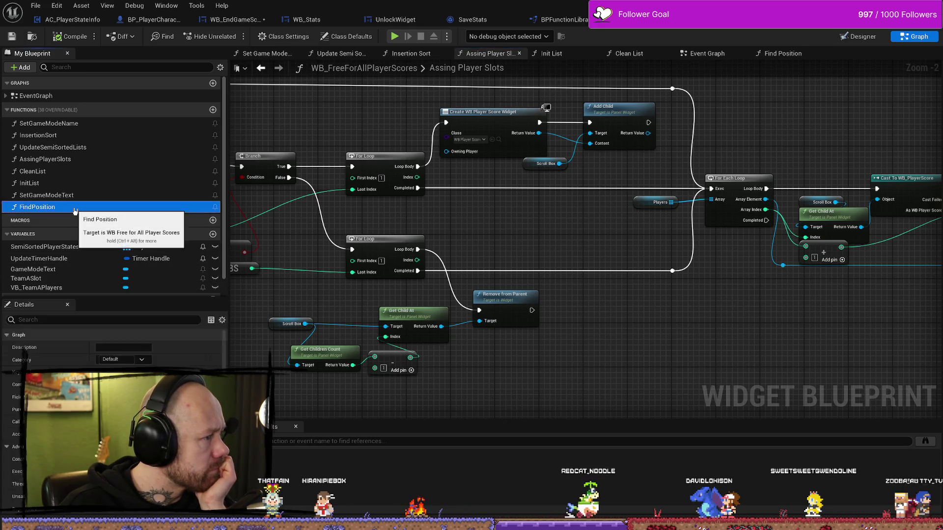
double_click(182, 208)
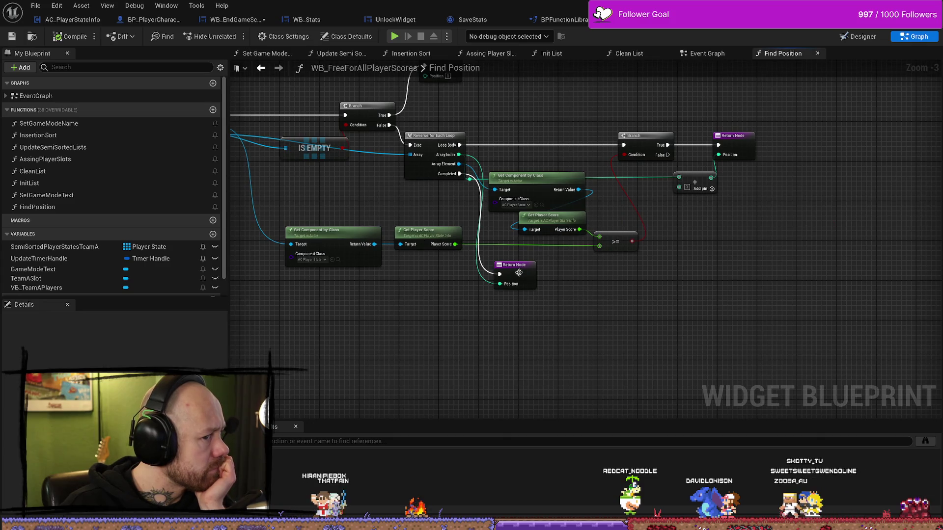
scroll(519, 273, up, 3)
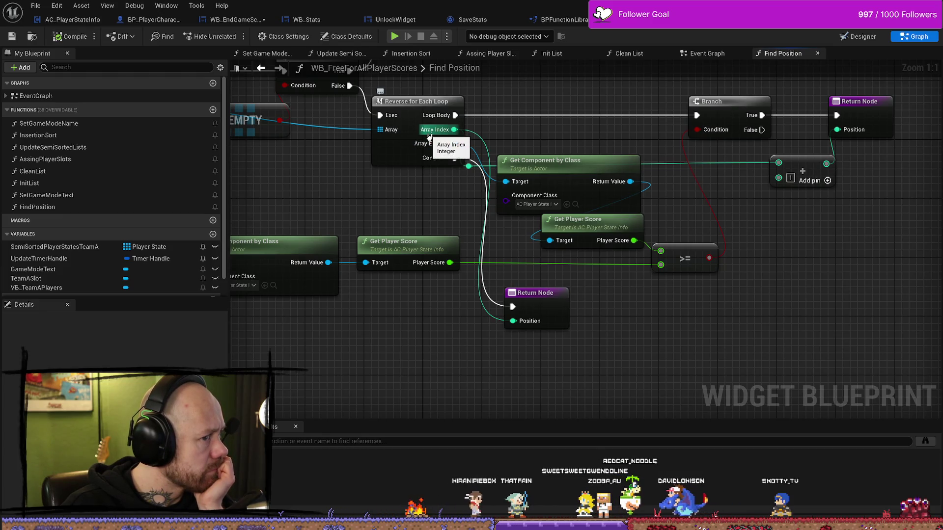
drag(544, 301, 629, 296)
key(ctrl+z)
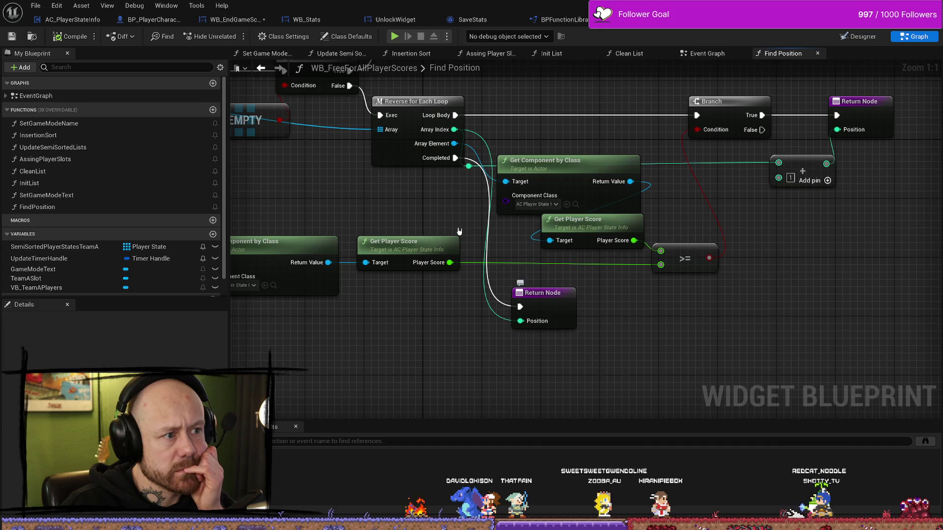
scroll(427, 232, down, 5)
scroll(326, 176, up, 4)
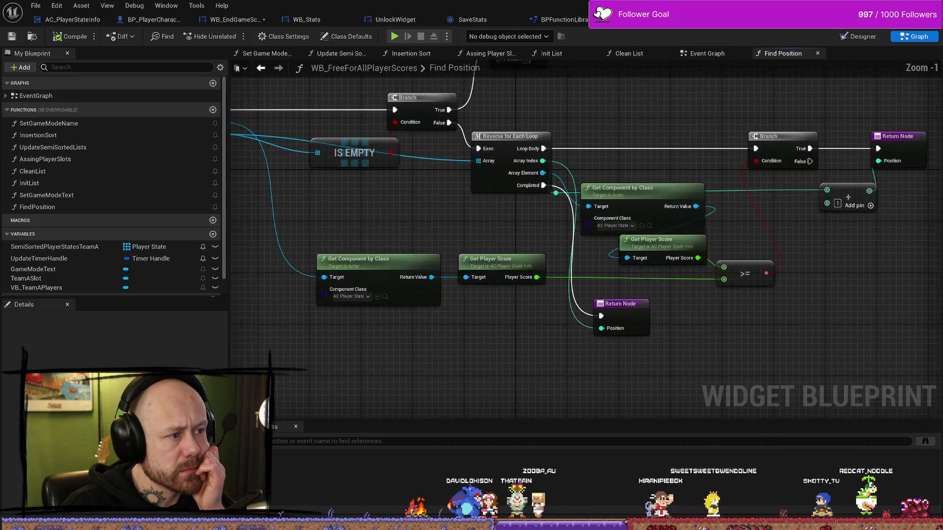
- Find references to Find Position, jump to its Insertion Sort call, then open WB_EndGameScoresFreeForAll
right_click(286, 143)
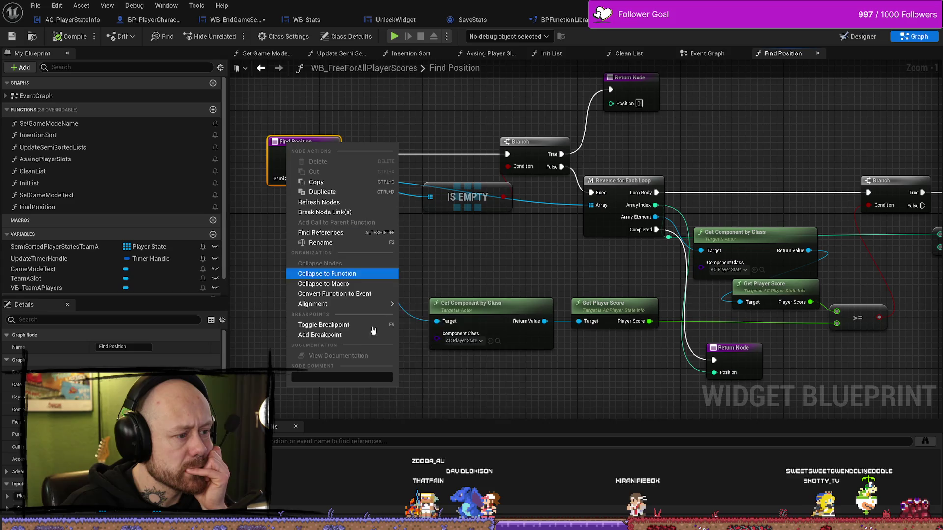
click(330, 232)
double_click(289, 467)
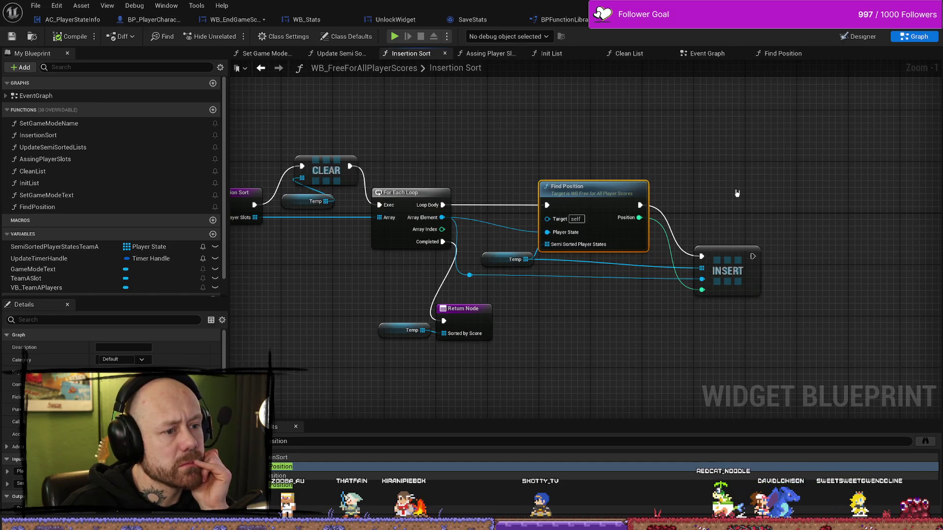
drag(620, 194, 540, 187)
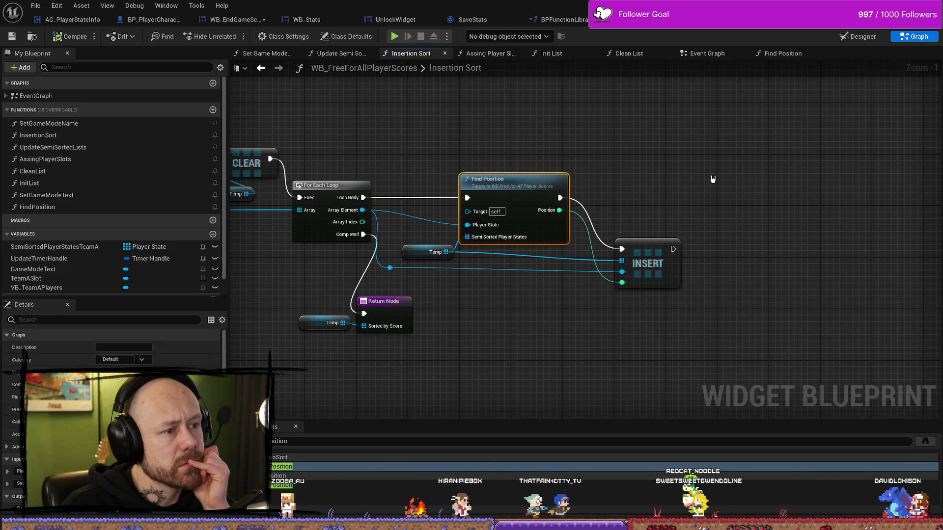
click(712, 184)
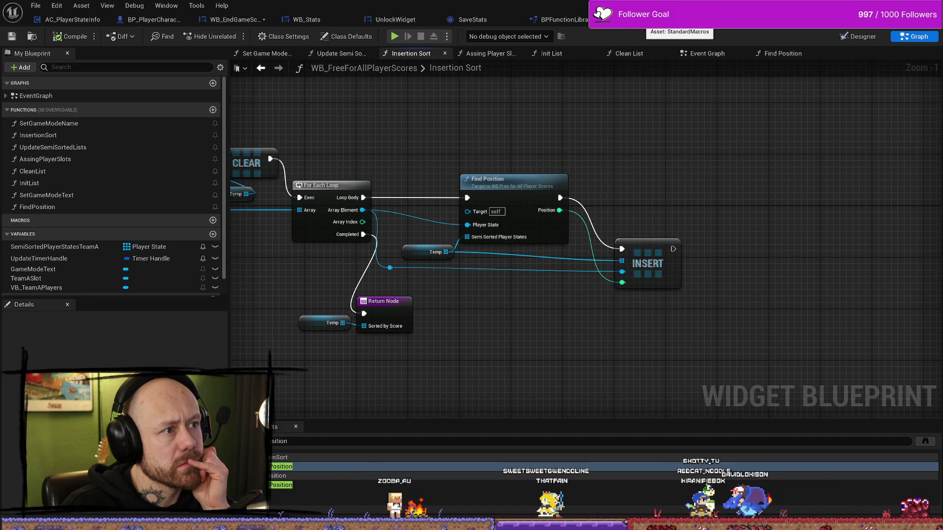
click(230, 19)
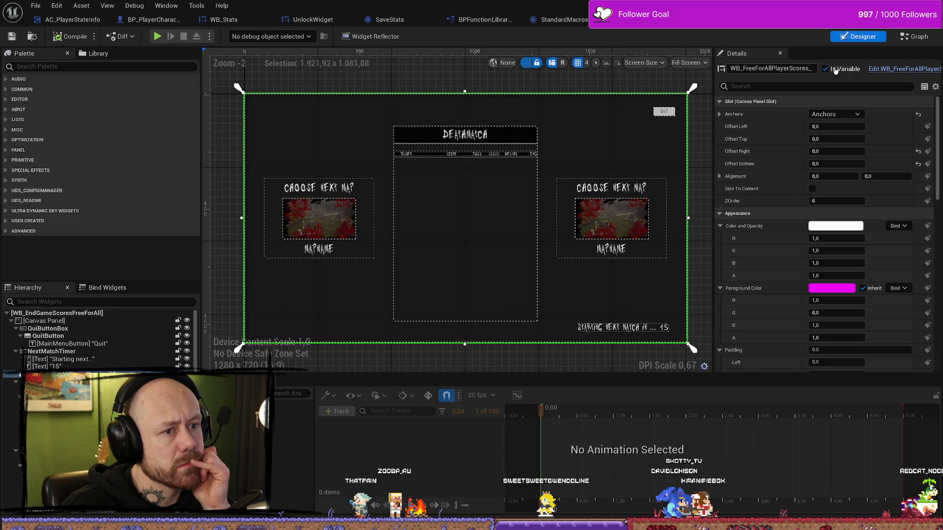
- Switch the end-game widget to its Event Graph and frame the Save Stats chain
click(915, 36)
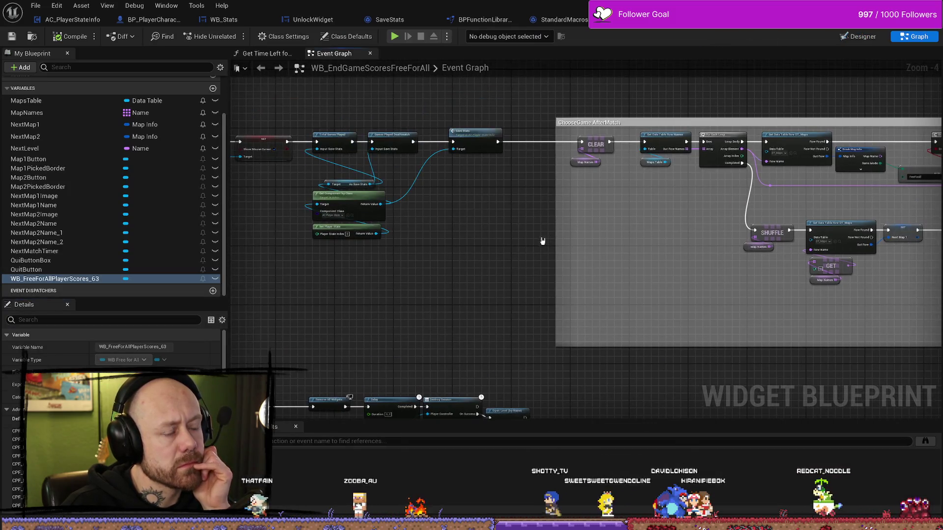
scroll(482, 195, up, 1)
click(468, 109)
drag(468, 109, 463, 109)
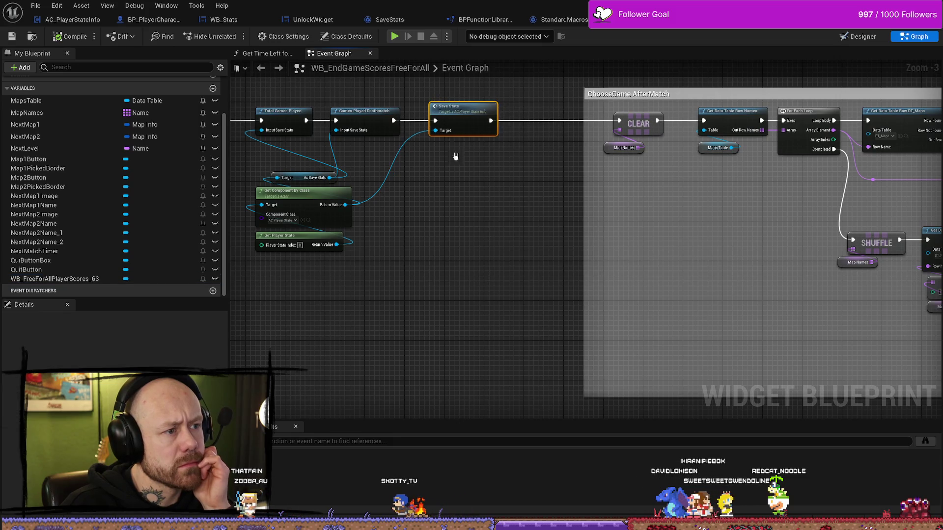
drag(458, 217, 493, 230)
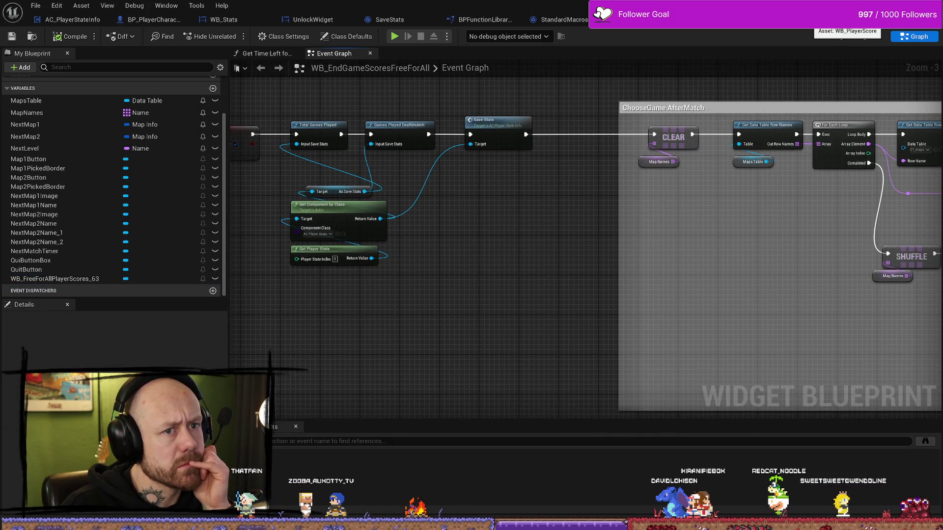
- Add a WB_FreeForAllPlayerScores_63 getter and wire a Find Position call from it
click(59, 279)
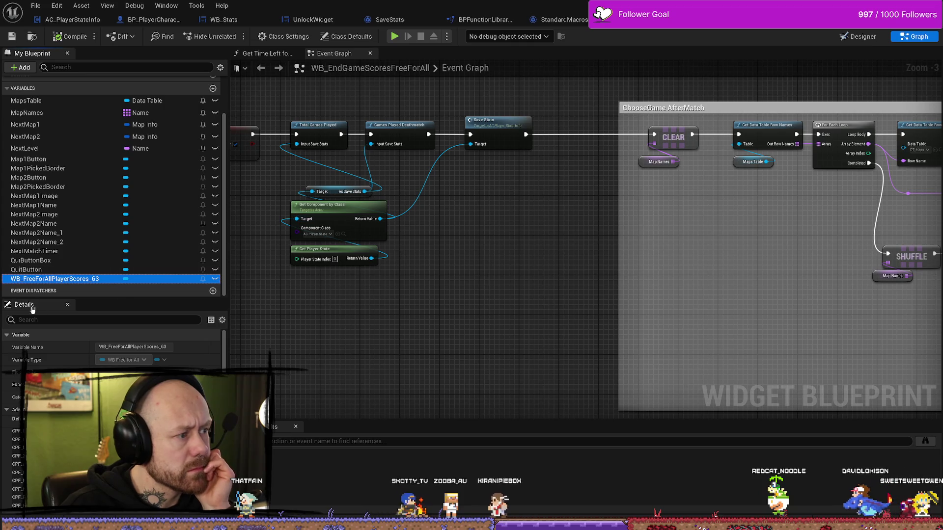
drag(51, 280, 398, 332)
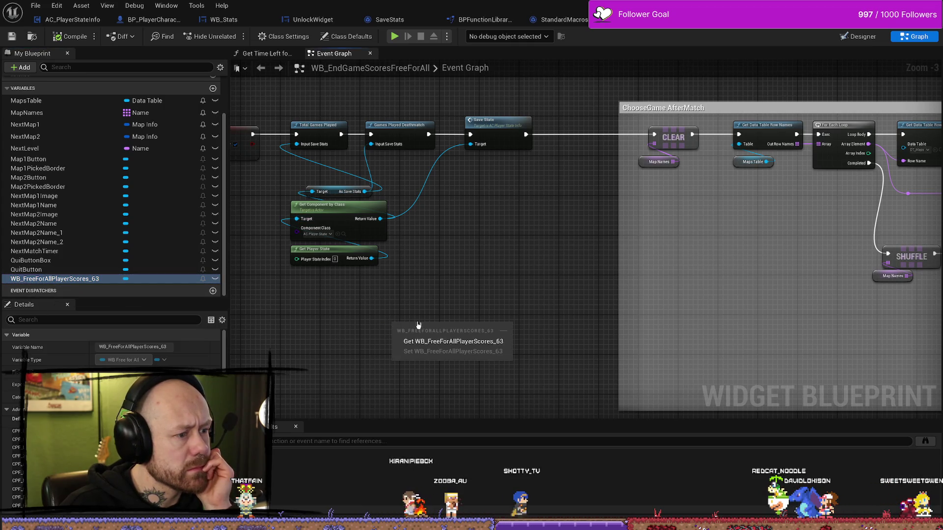
click(454, 347)
mouse_move(456, 326)
mouse_down()
mouse_move(485, 311)
mouse_move(466, 268)
mouse_up()
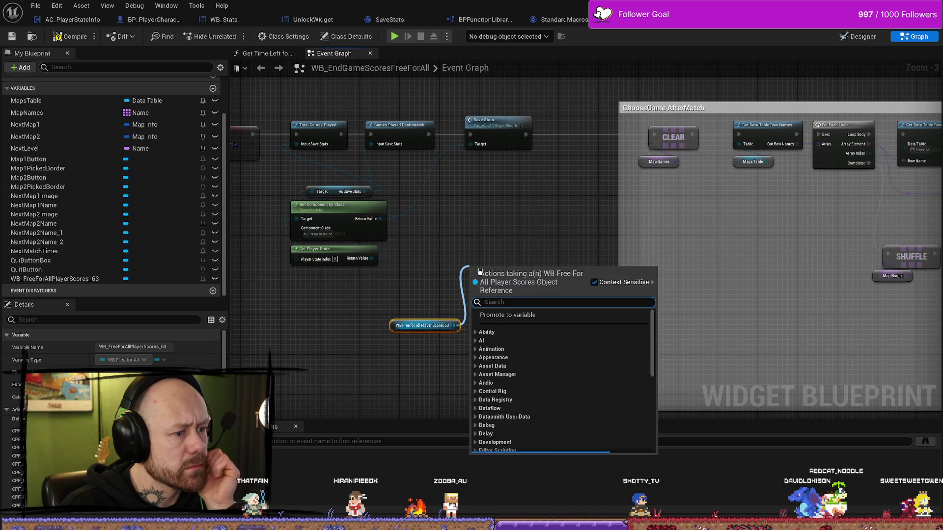
text(fin)
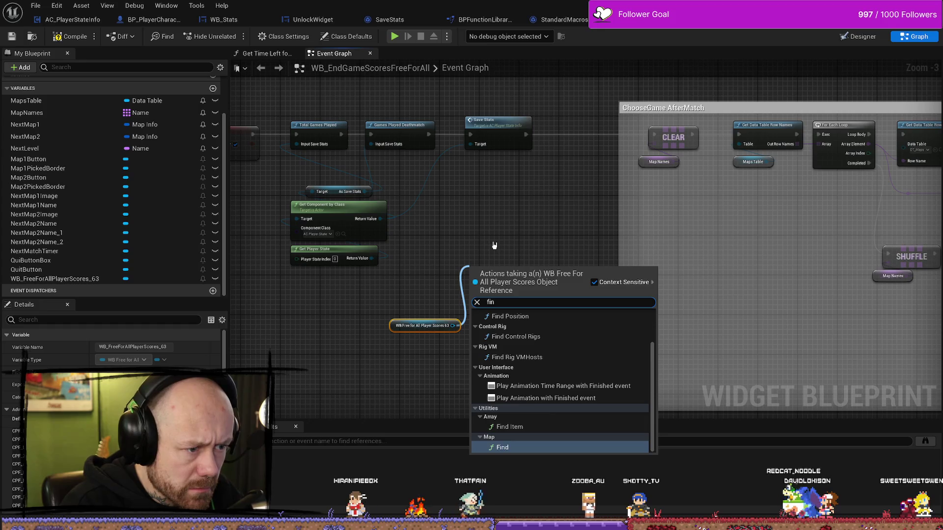
click(511, 316)
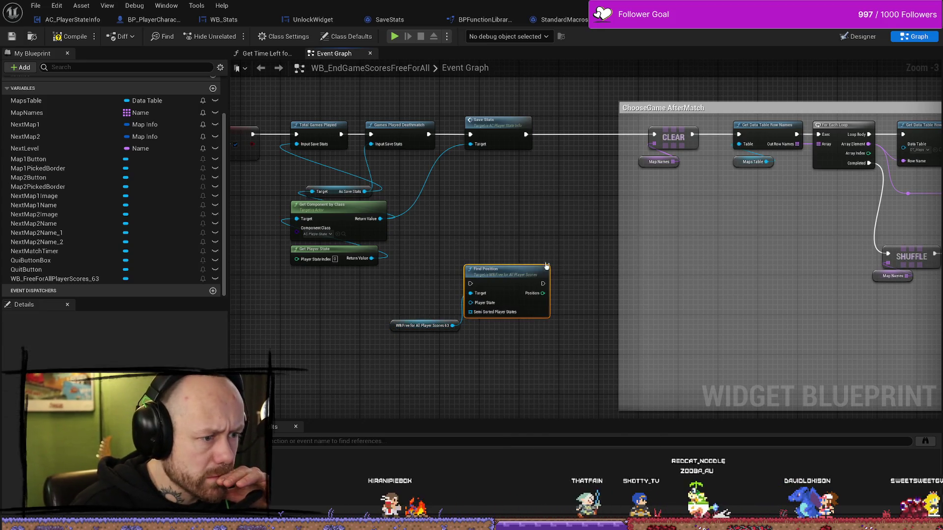
scroll(497, 309, up, 3)
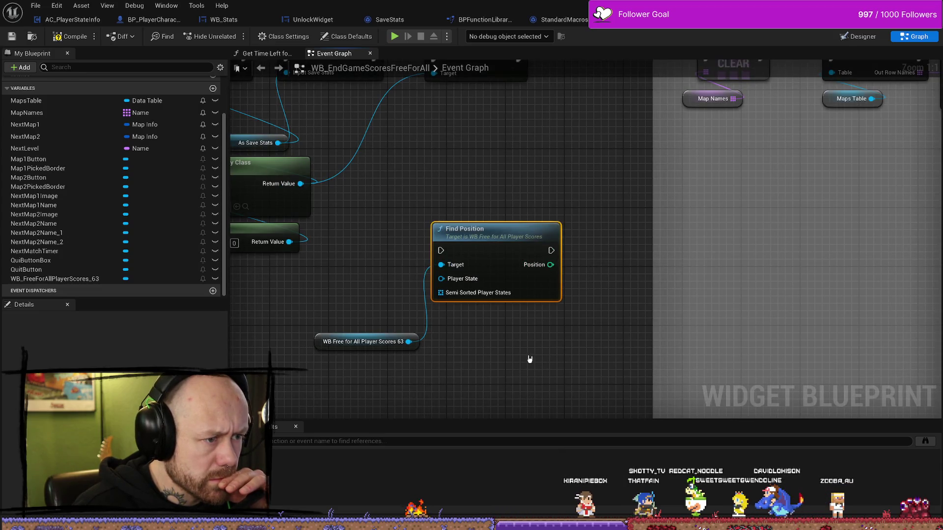
double_click(504, 236)
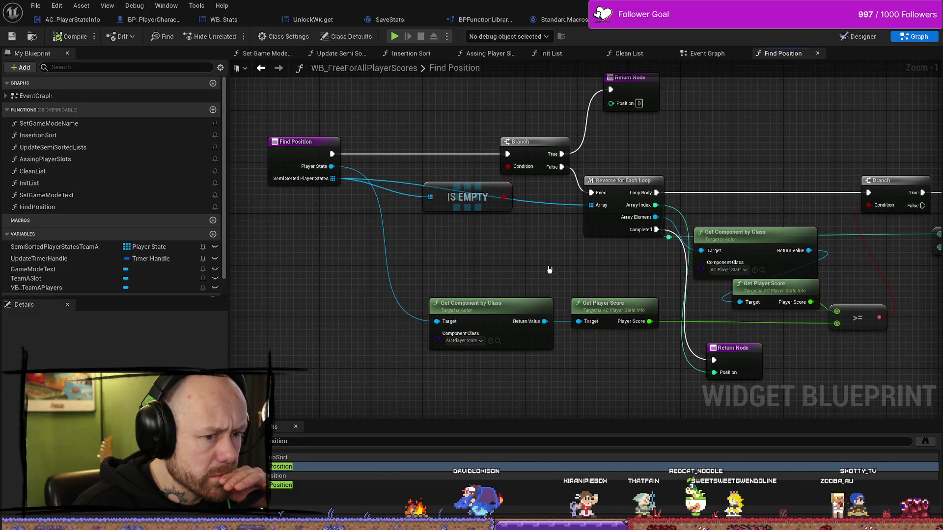
- Examine Find Position's reverse loop and select its entry node to check the required inputs
mouse_move(549, 269)
mouse_down()
mouse_move(489, 261)
mouse_move(516, 252)
mouse_up()
mouse_move(697, 341)
mouse_down()
mouse_move(734, 347)
mouse_move(528, 306)
mouse_move(522, 243)
mouse_up()
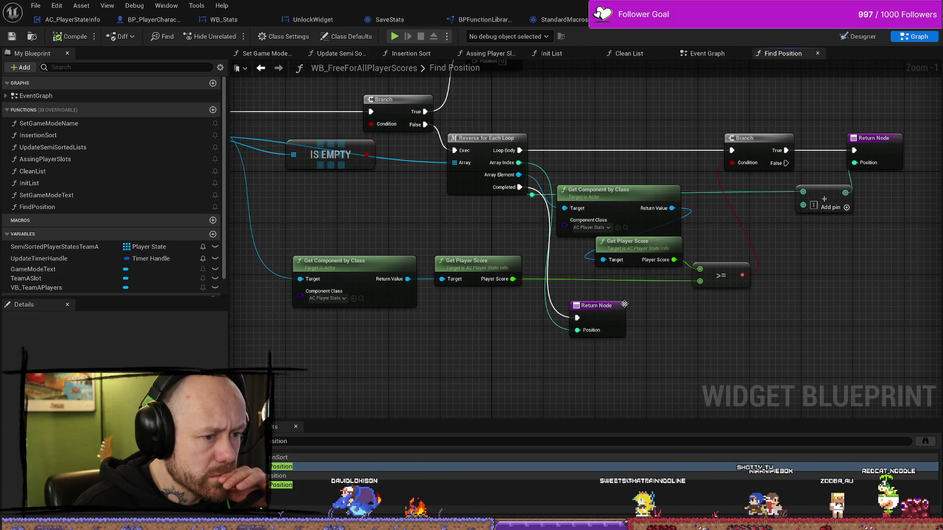
click(711, 53)
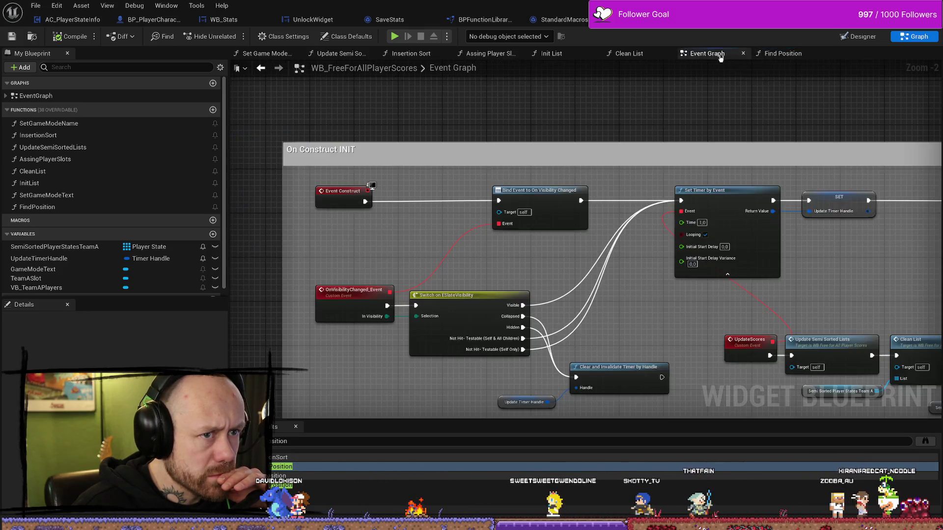
click(769, 54)
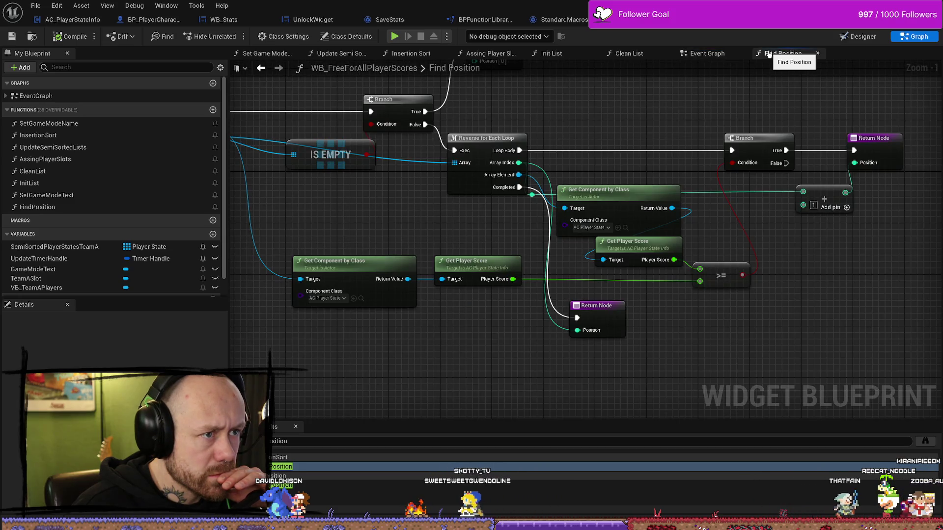
click(378, 127)
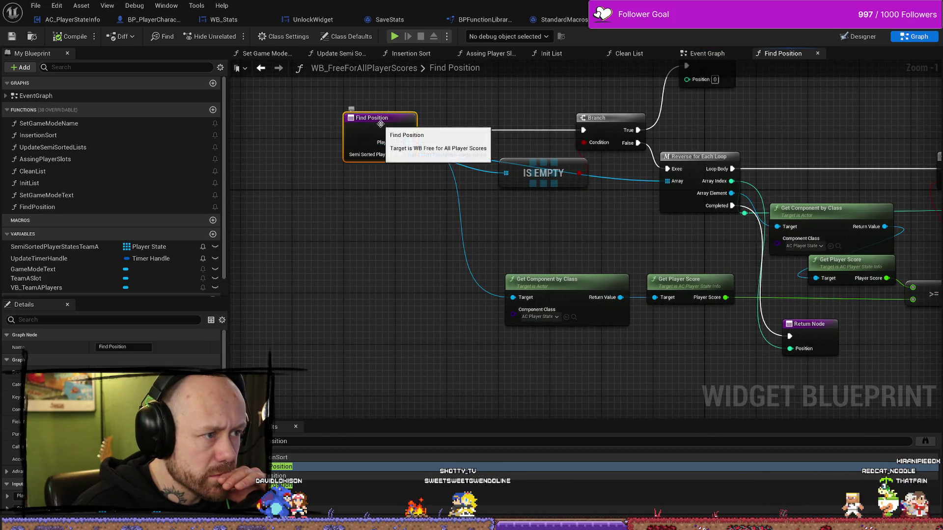